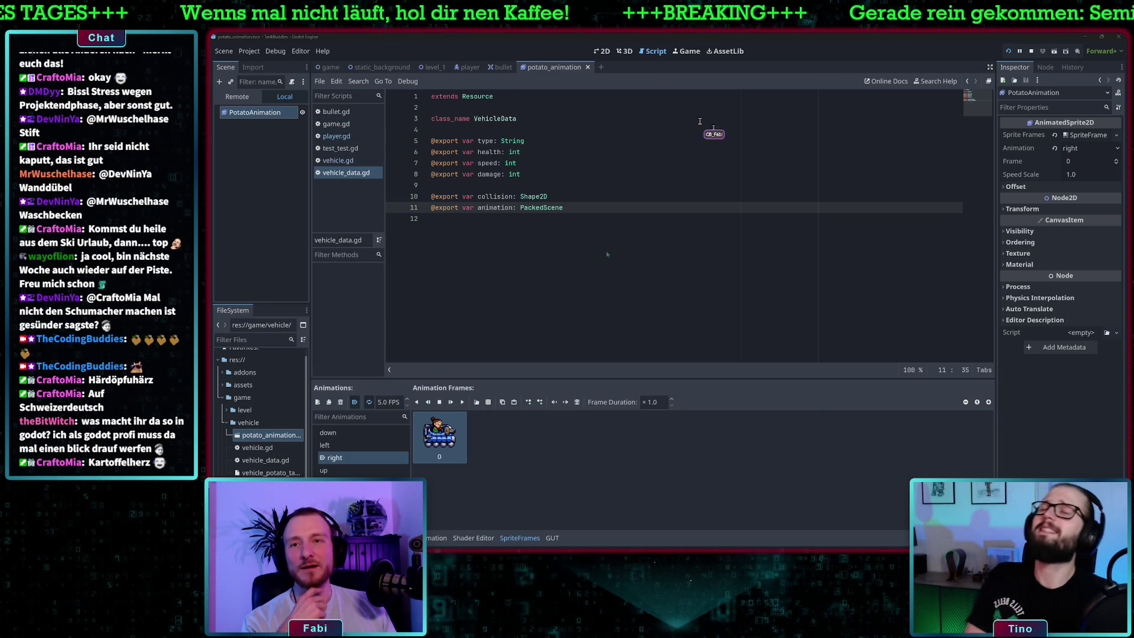
Step: Run the project and drive the tank right, down and left around the dirt arena
click(774, 152)
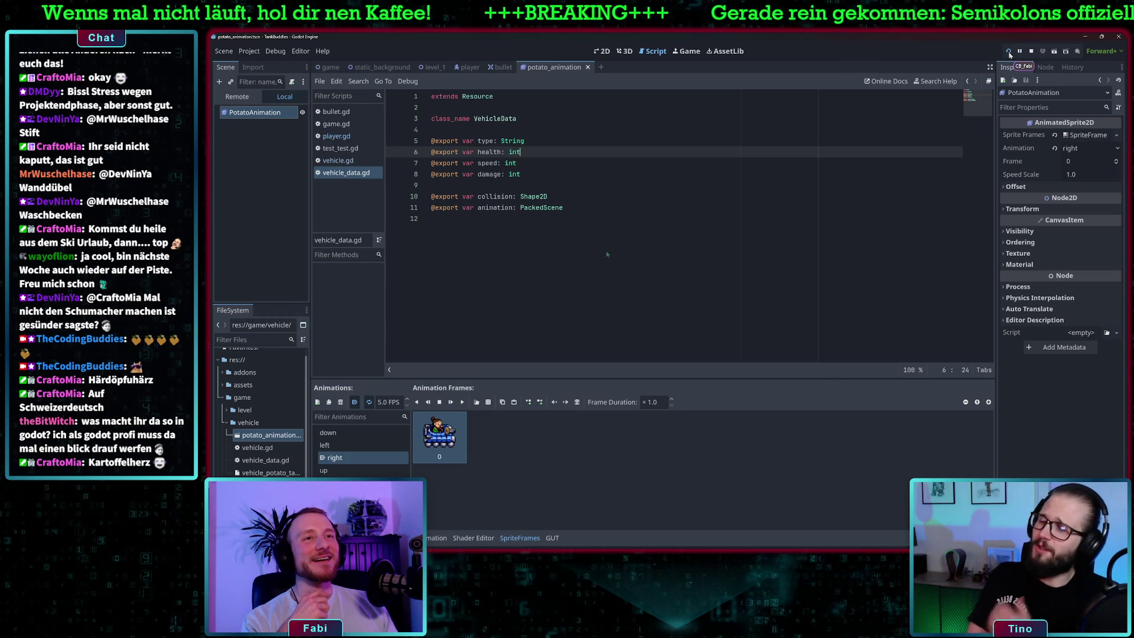
click(1008, 51)
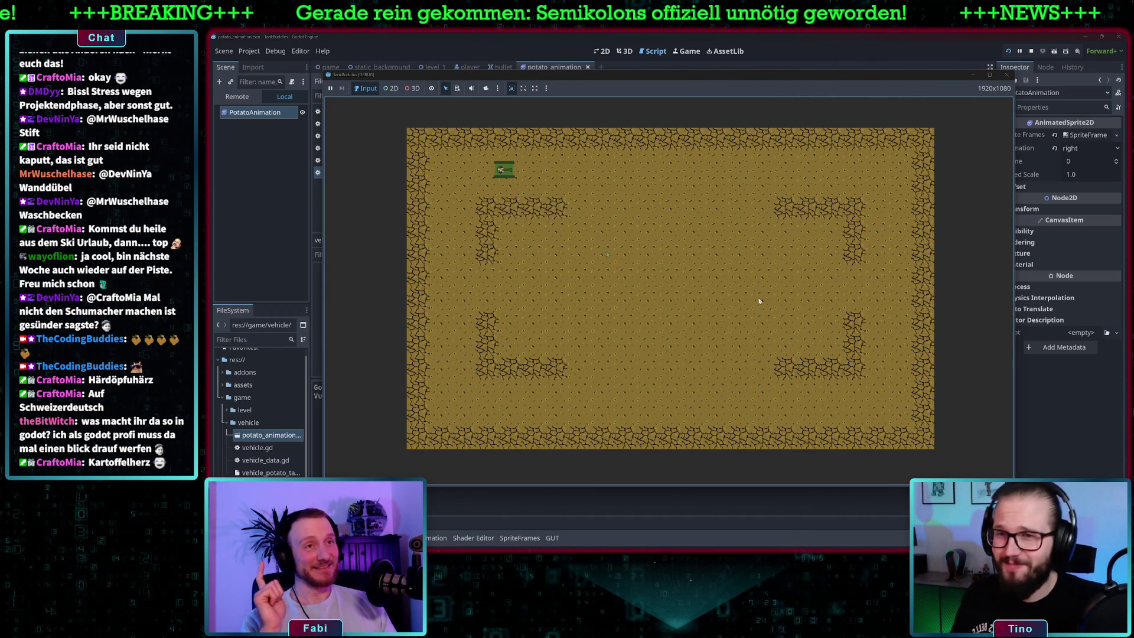
key(Right)
key(Down)
key(Right)
key(Left)
key(Right)
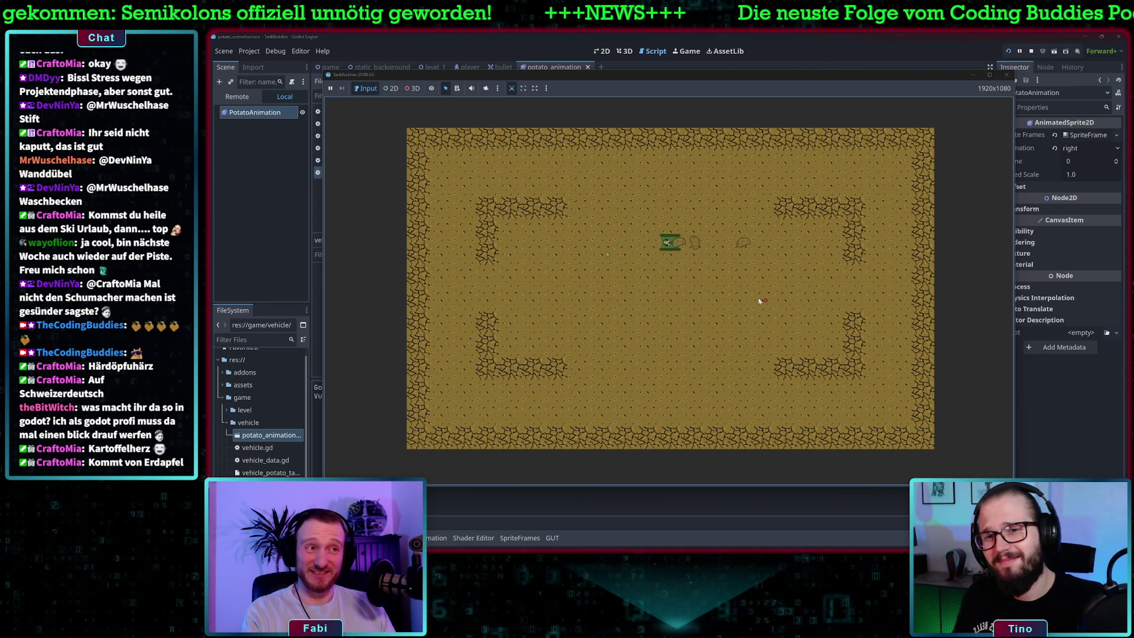
key(Down)
key(Left)
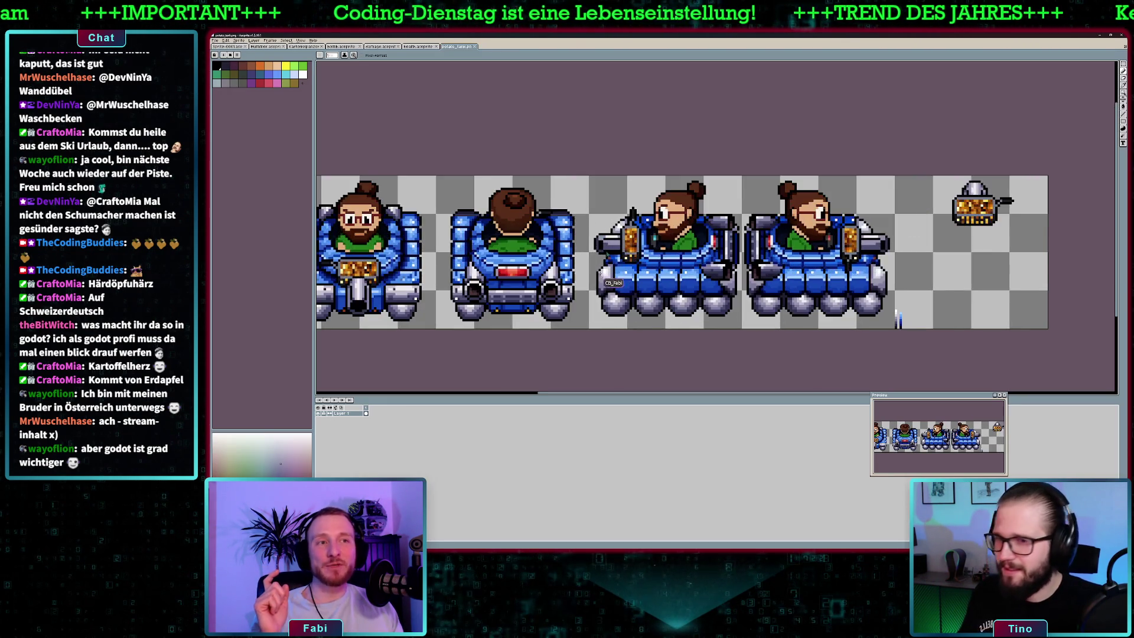
Step: Zoom in on the potato_tank sprite sheet, then switch to the Hummer sprite file
scroll(522, 263, up, 1)
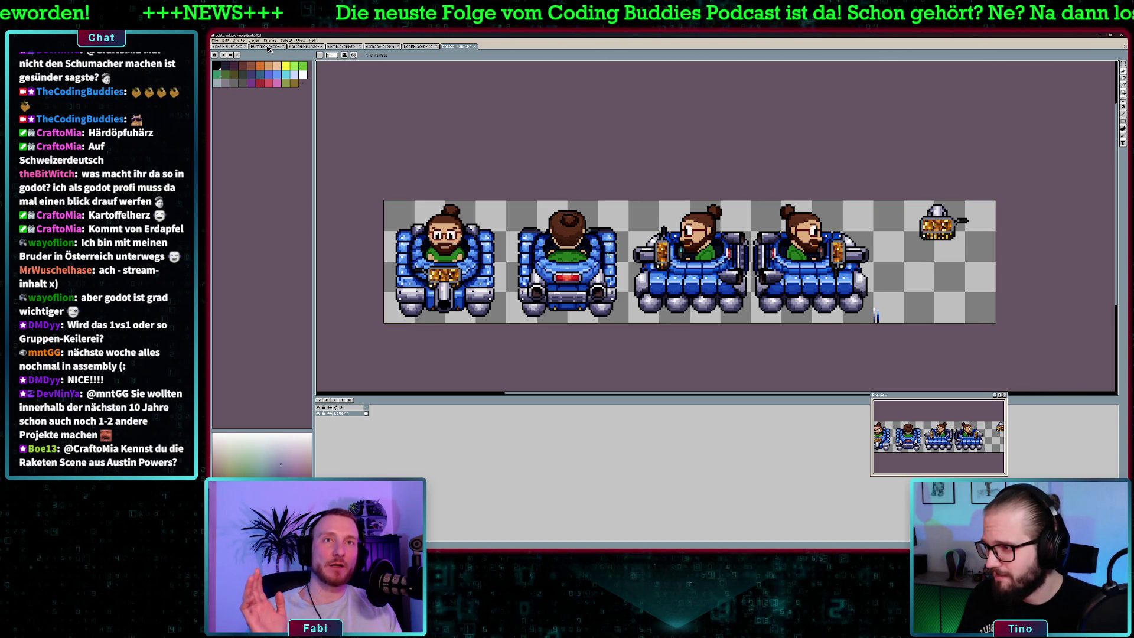
click(268, 48)
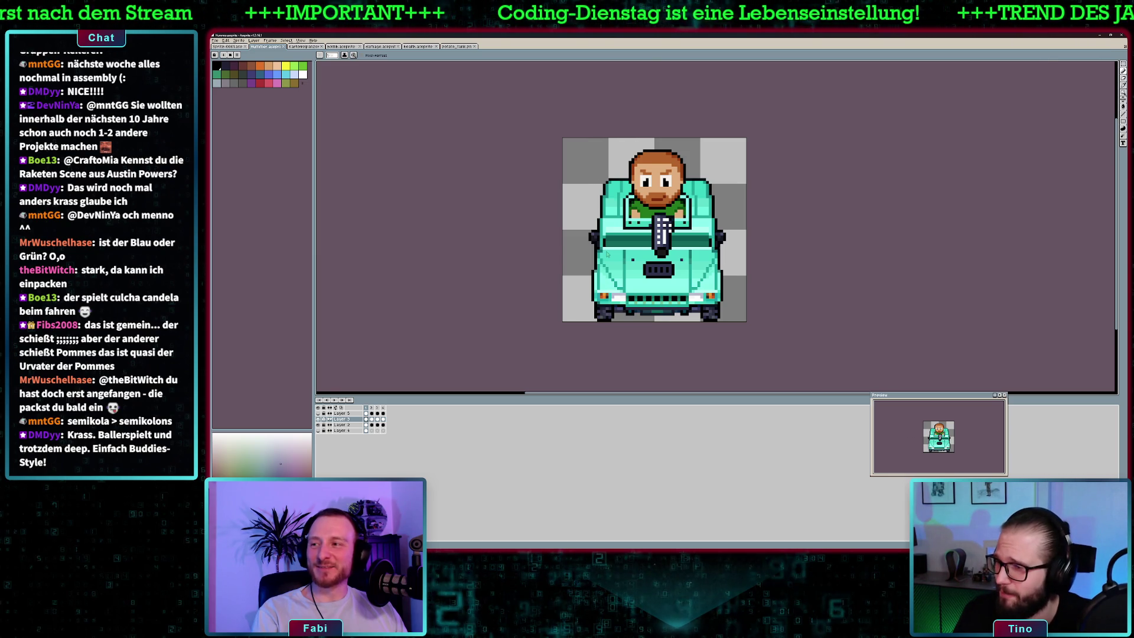
Step: Leave the Hummer sprite in Aseprite and return to the Godot editor
key(alt+Tab)
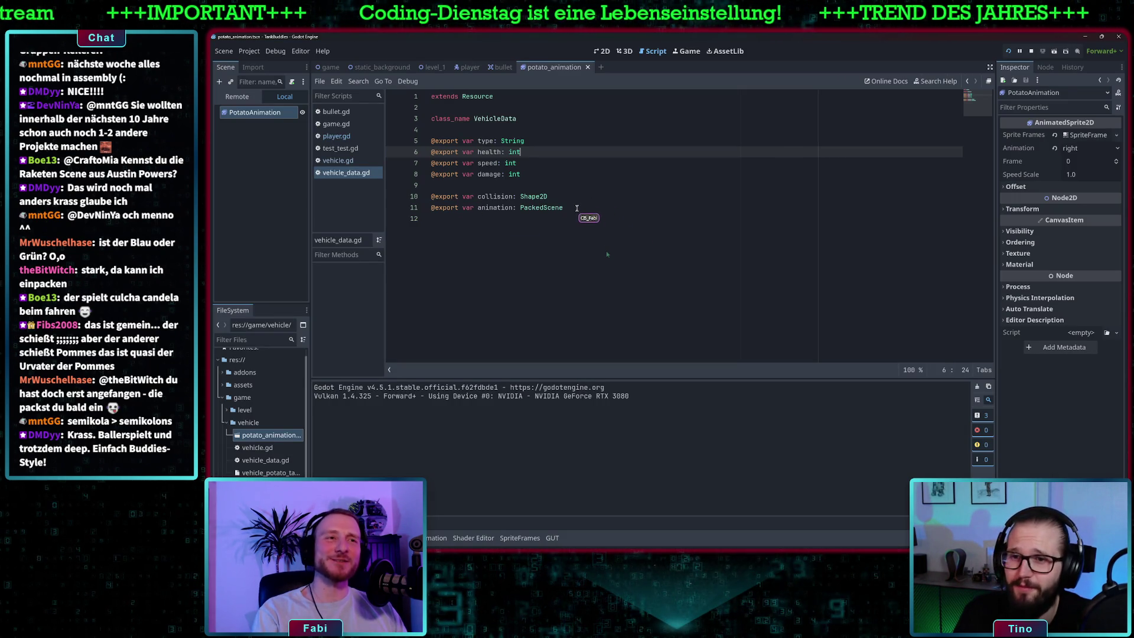
click(576, 208)
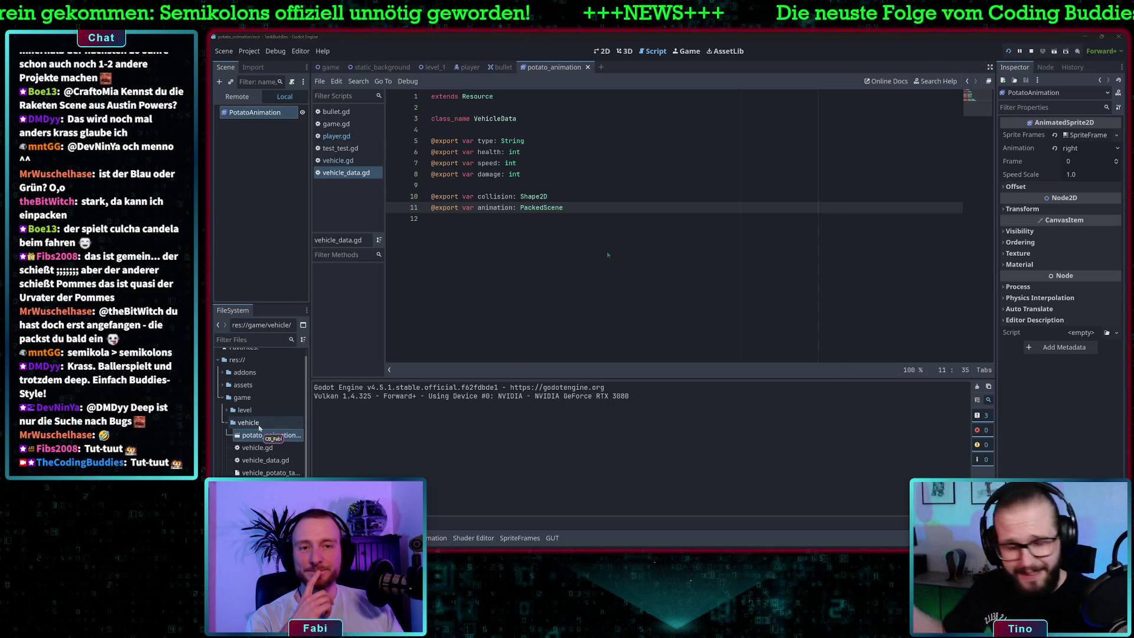
Step: Create a new script named vehicle_behaviour.gd inside the vehicle folder
right_click(260, 422)
mouse_move(313, 368)
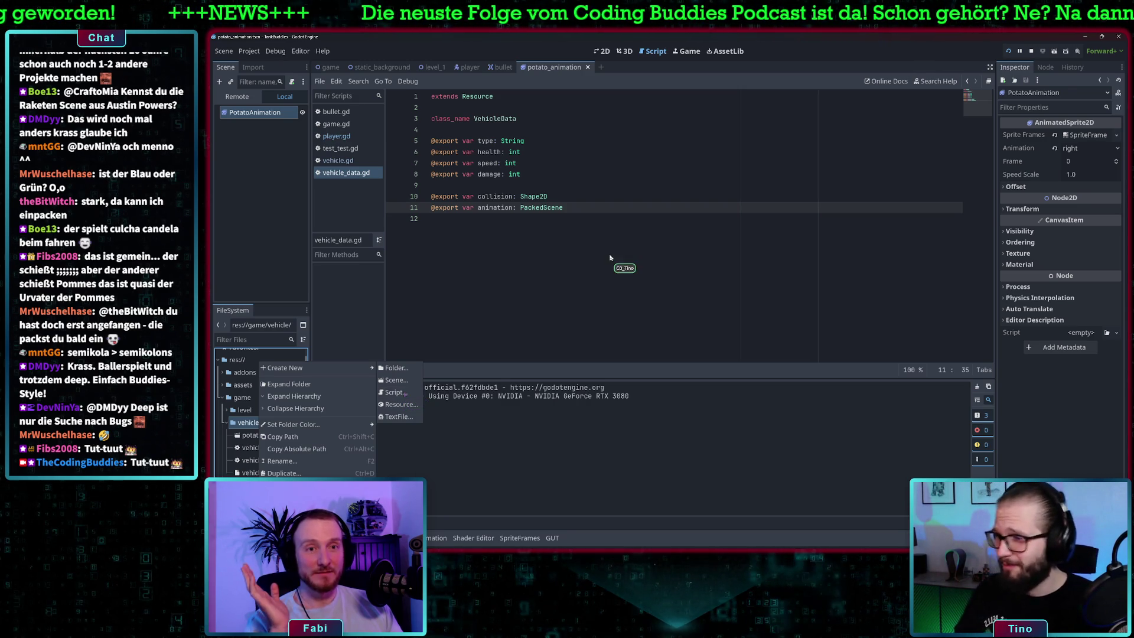
click(405, 393)
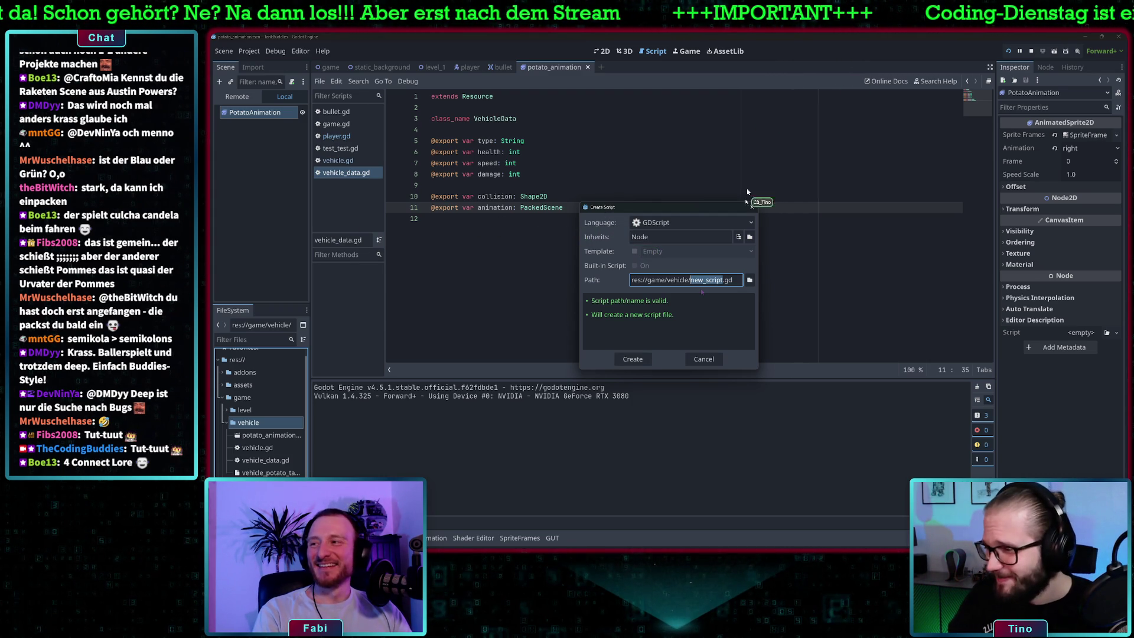
text(veh)
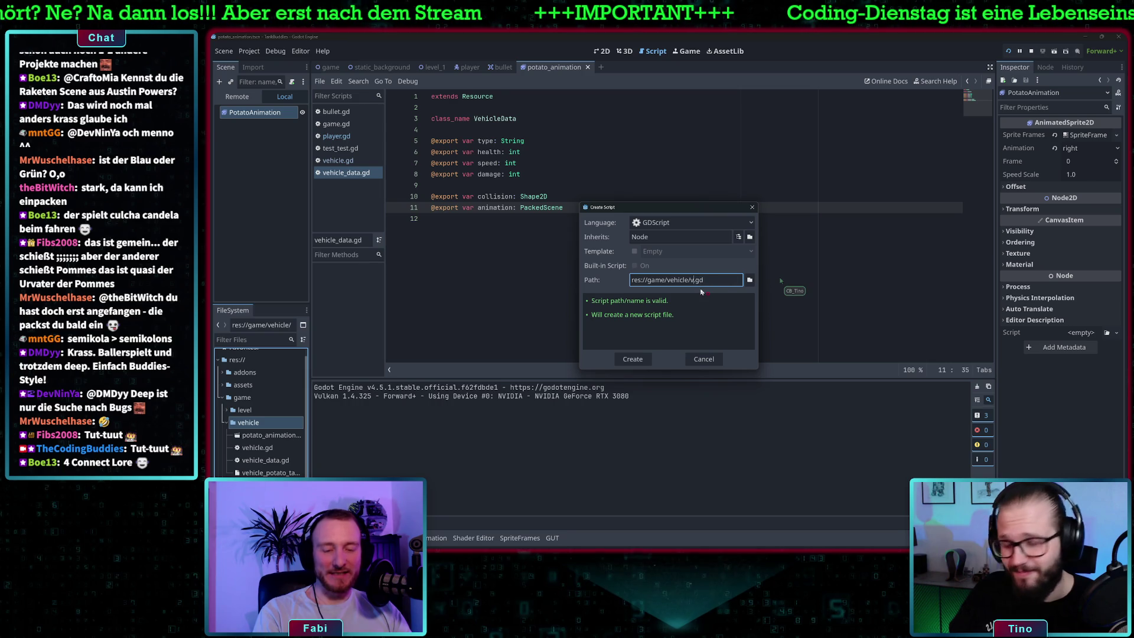
text(icle_b)
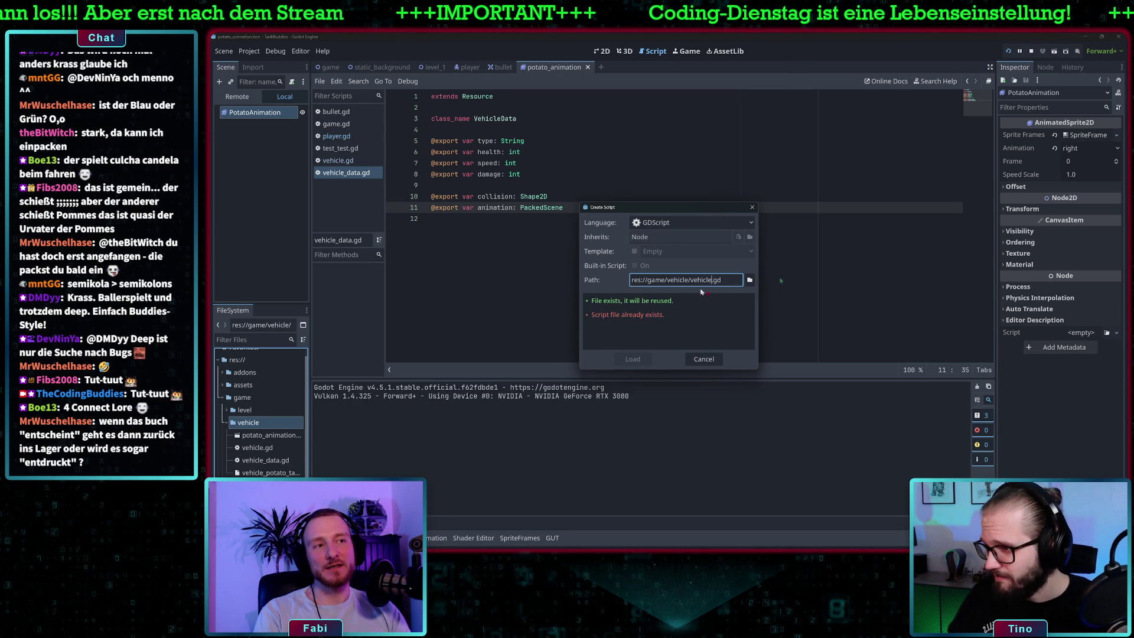
text(ehaviour)
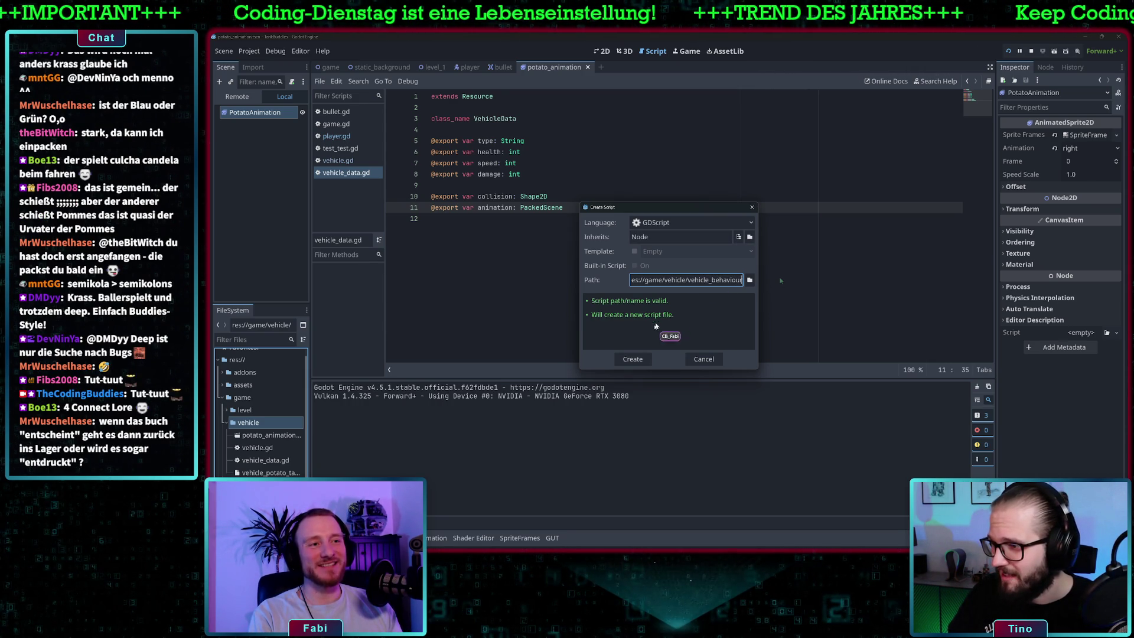
click(635, 359)
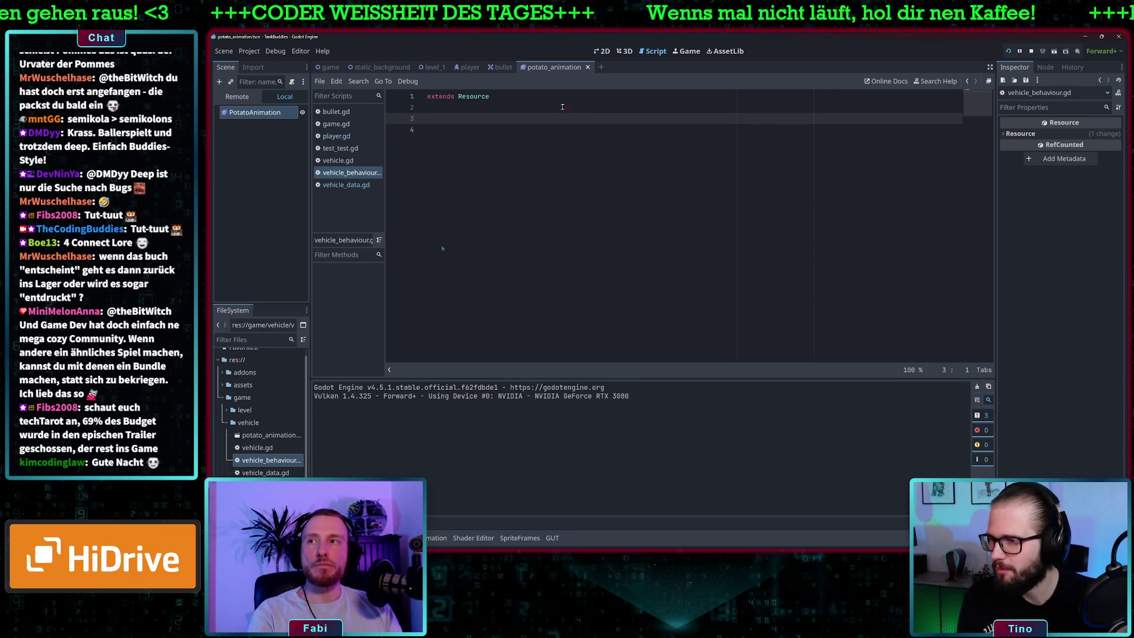
Step: Declare class_name VehicleBehaviour and add a _move() function with the caret inside its parentheses
text(class_name)
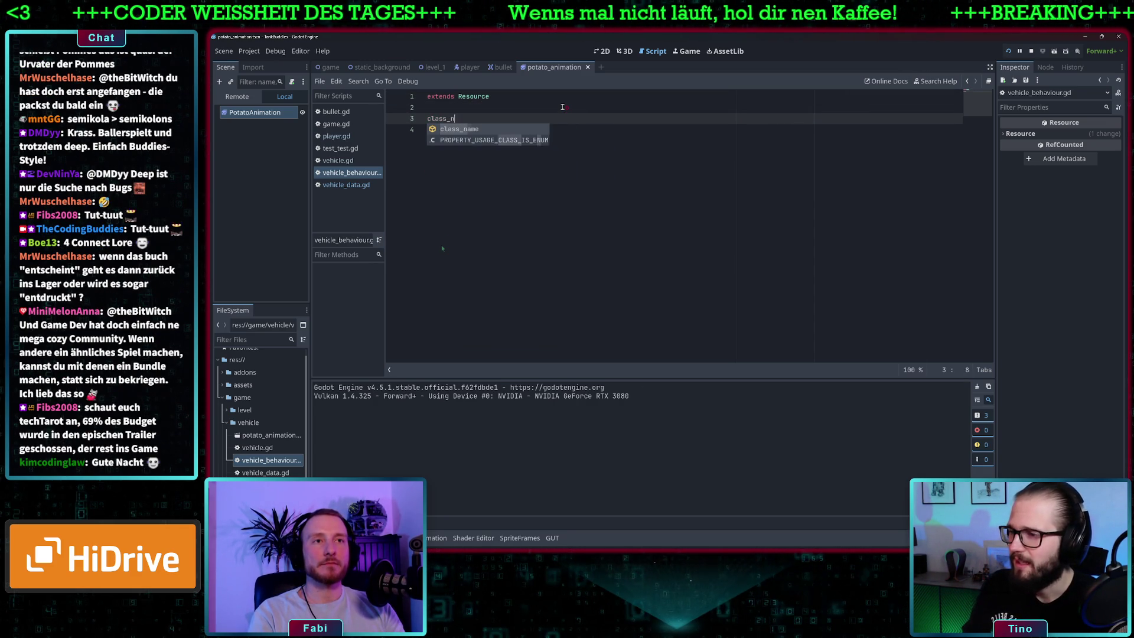
text(b)
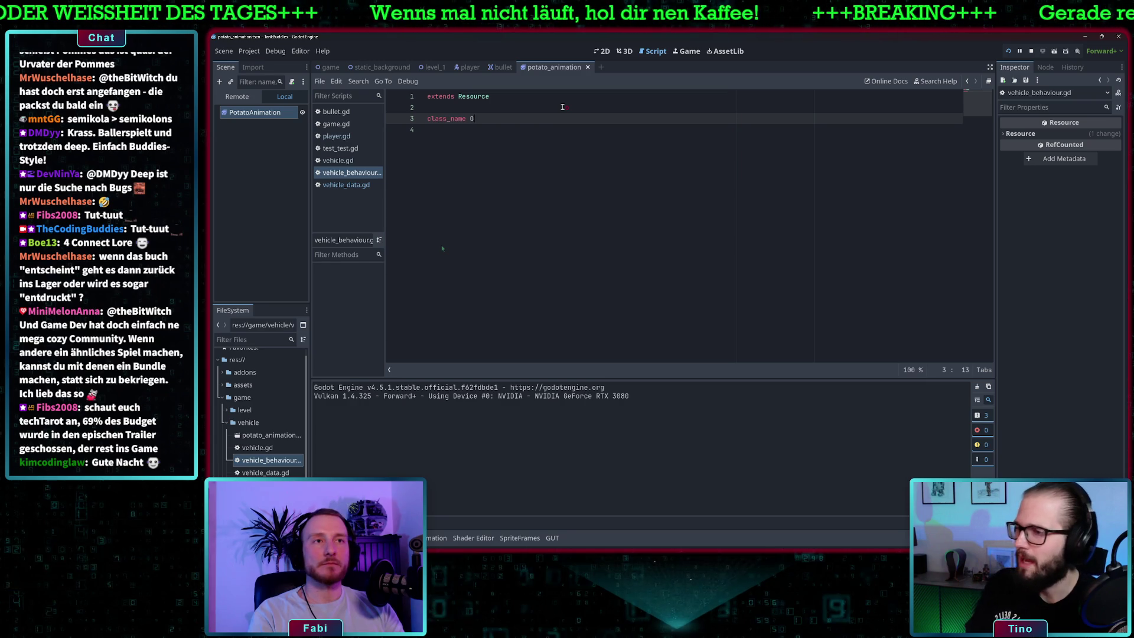
text(Ve)
text(cleBeh)
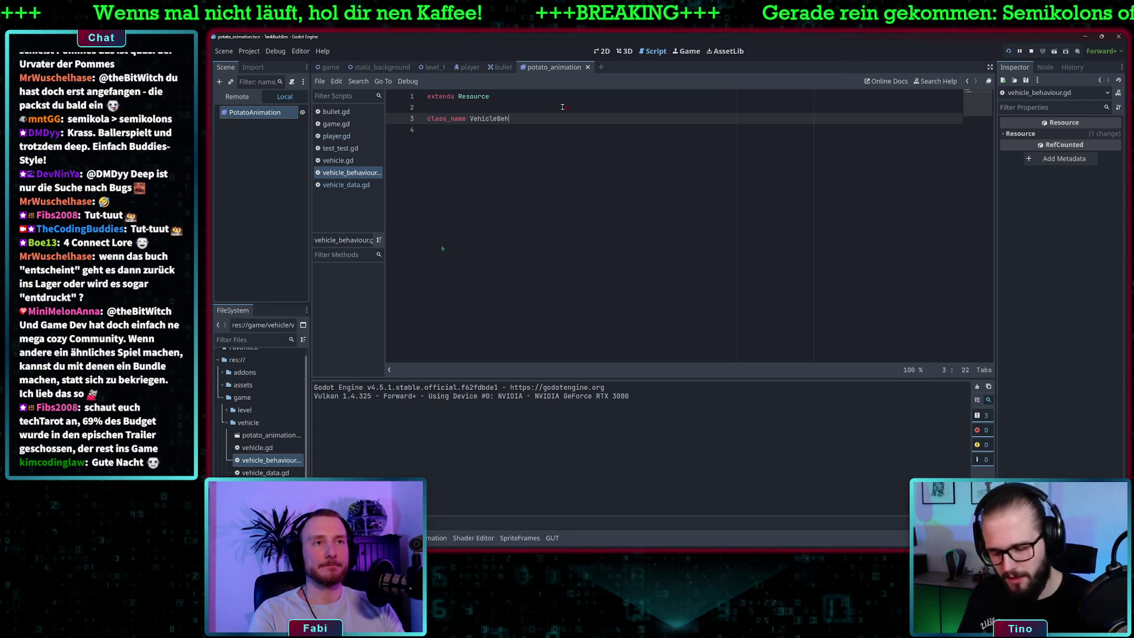
text(iour)
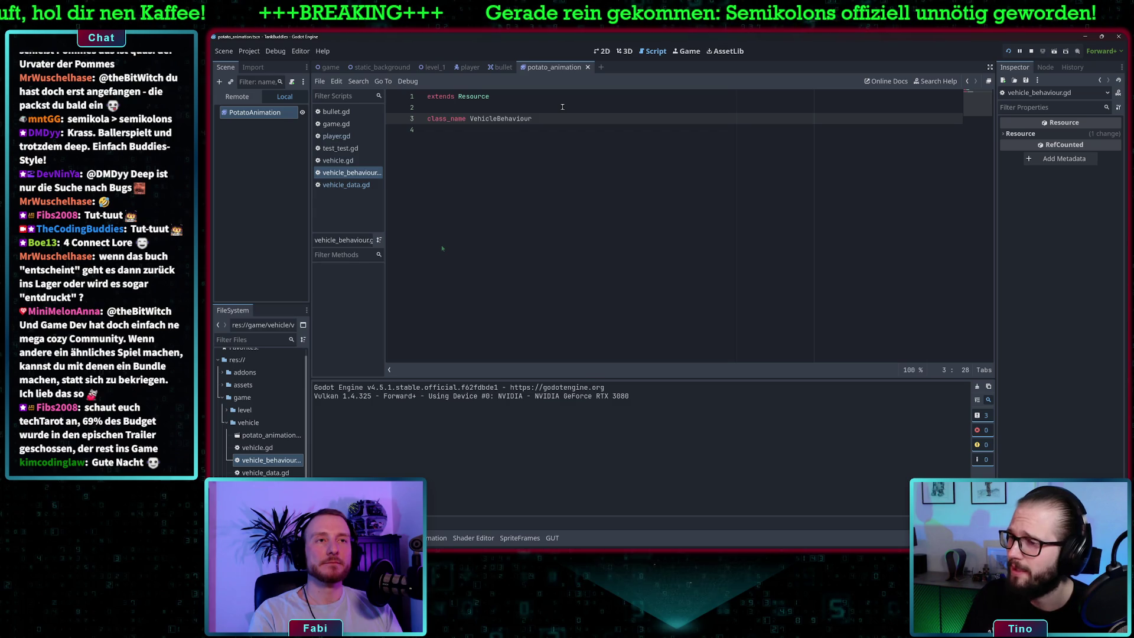
key(Return)
key(Return)
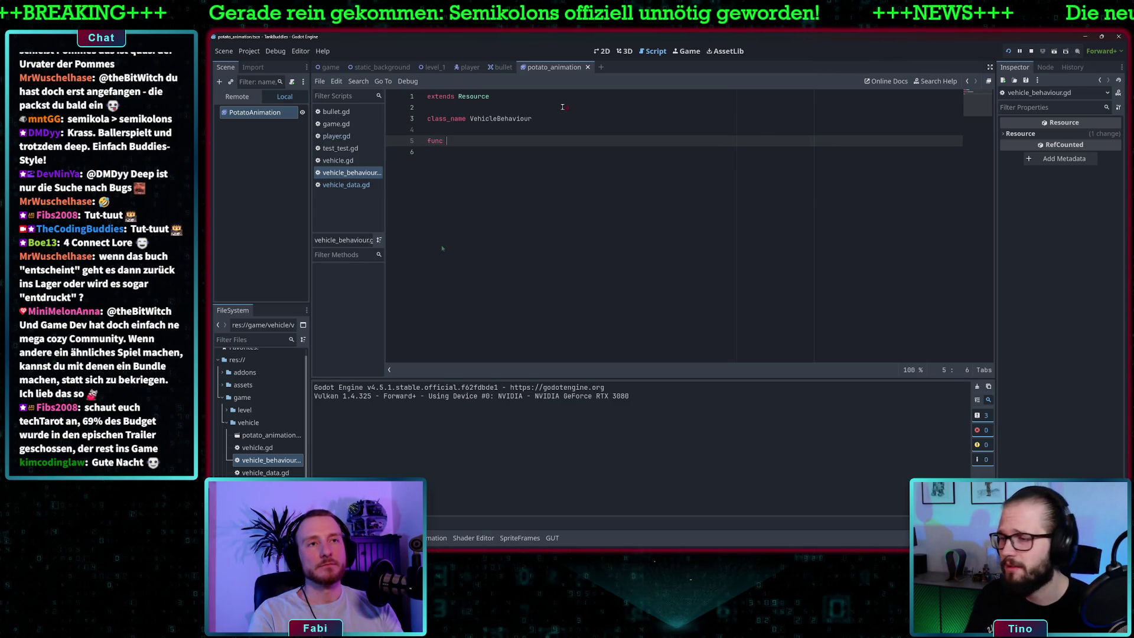
text(_)
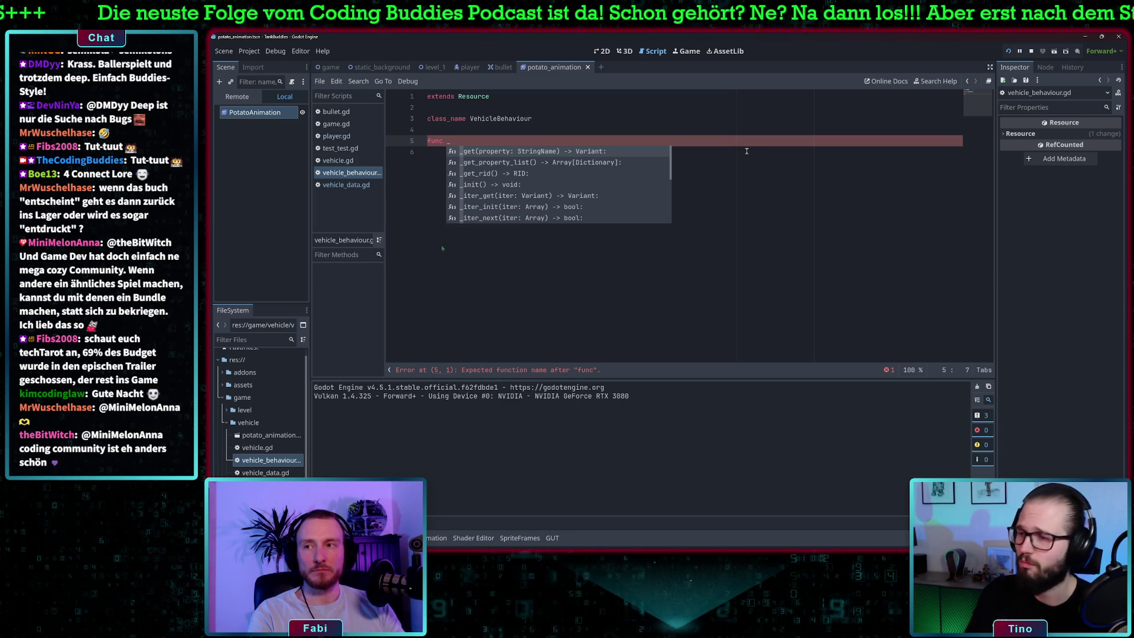
text(move)
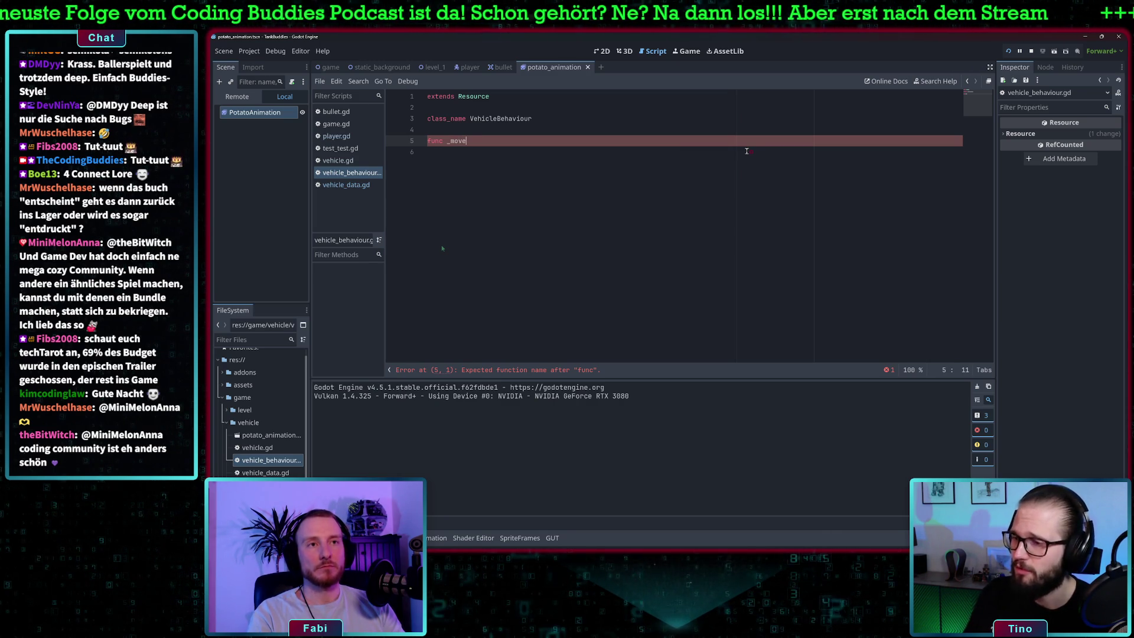
text(())
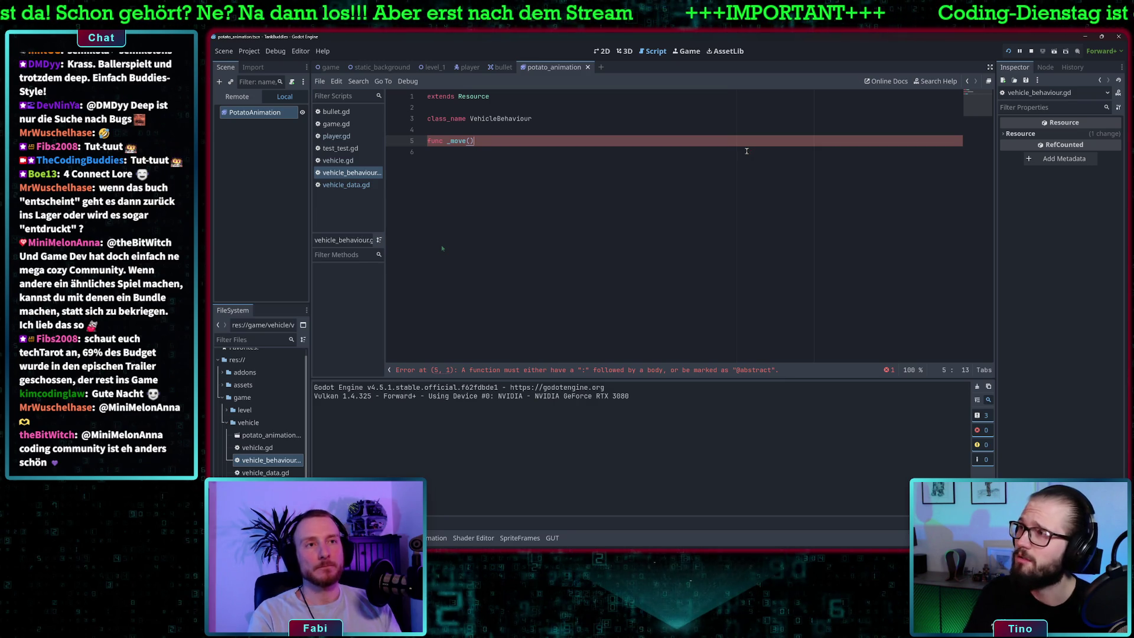
key(Left)
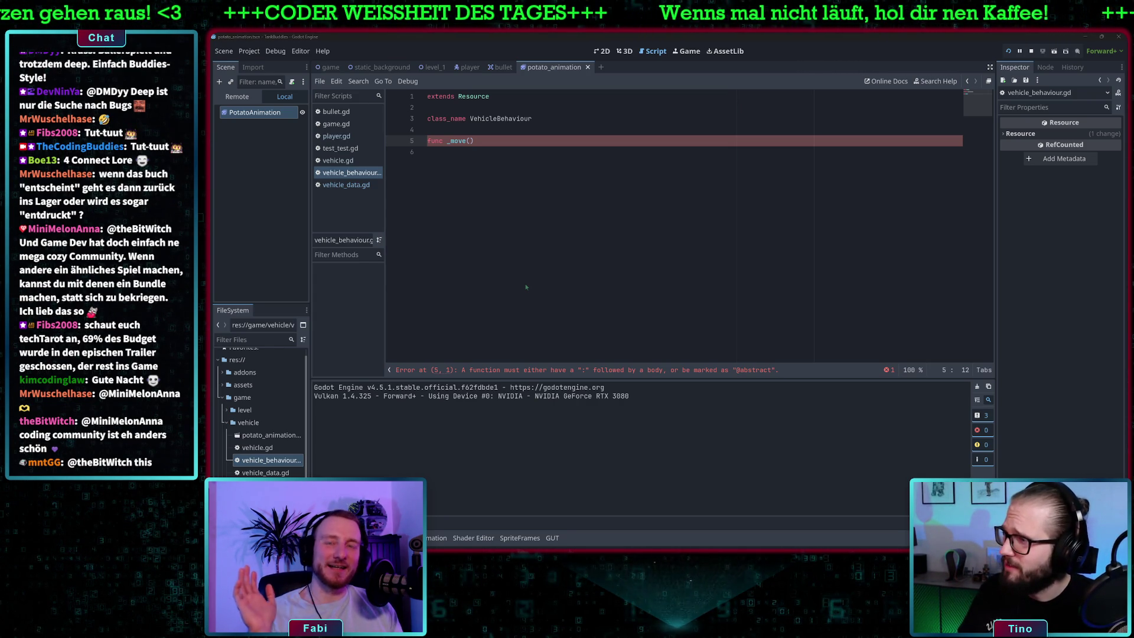
key(Right)
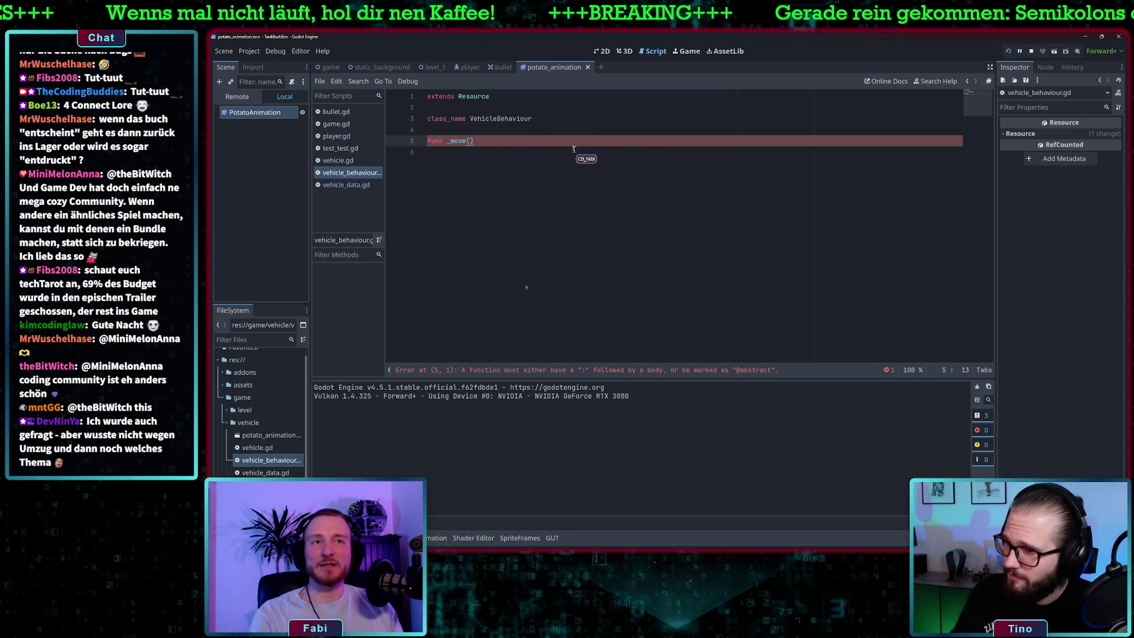
key(Left)
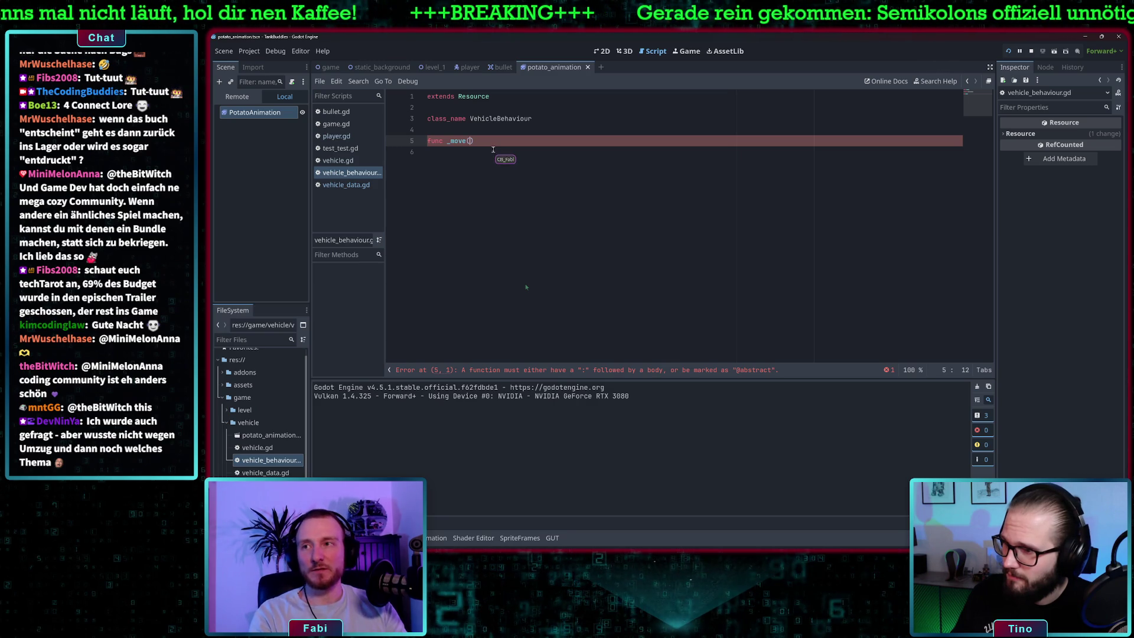
Step: Give _move the parameters delta: float and obstacle: Obstacle
text(delta: )
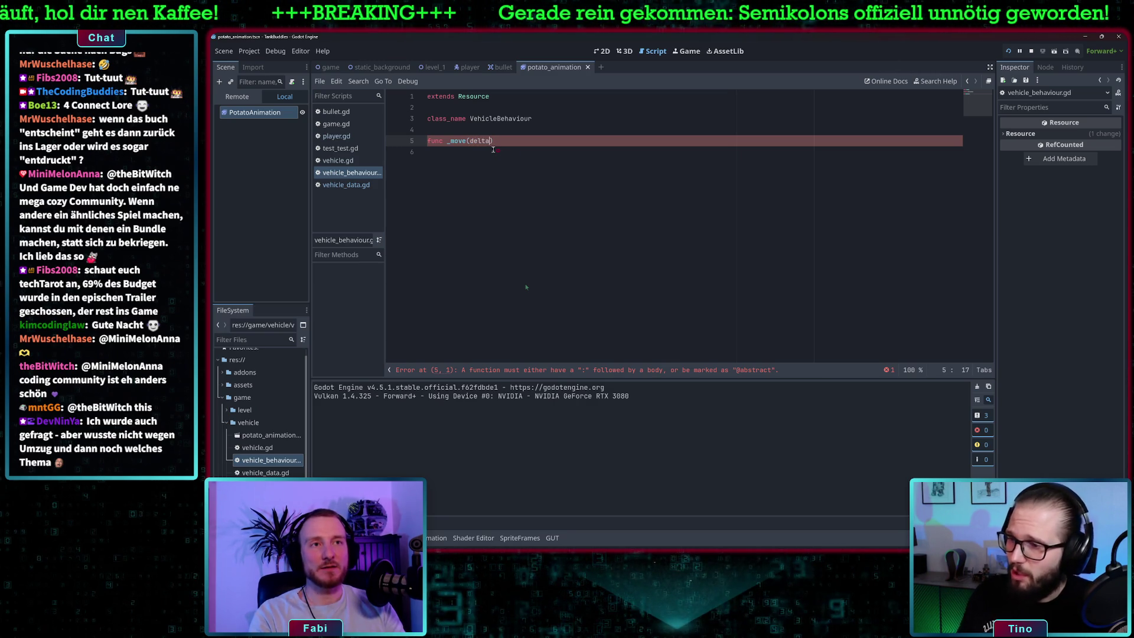
text(float, ob)
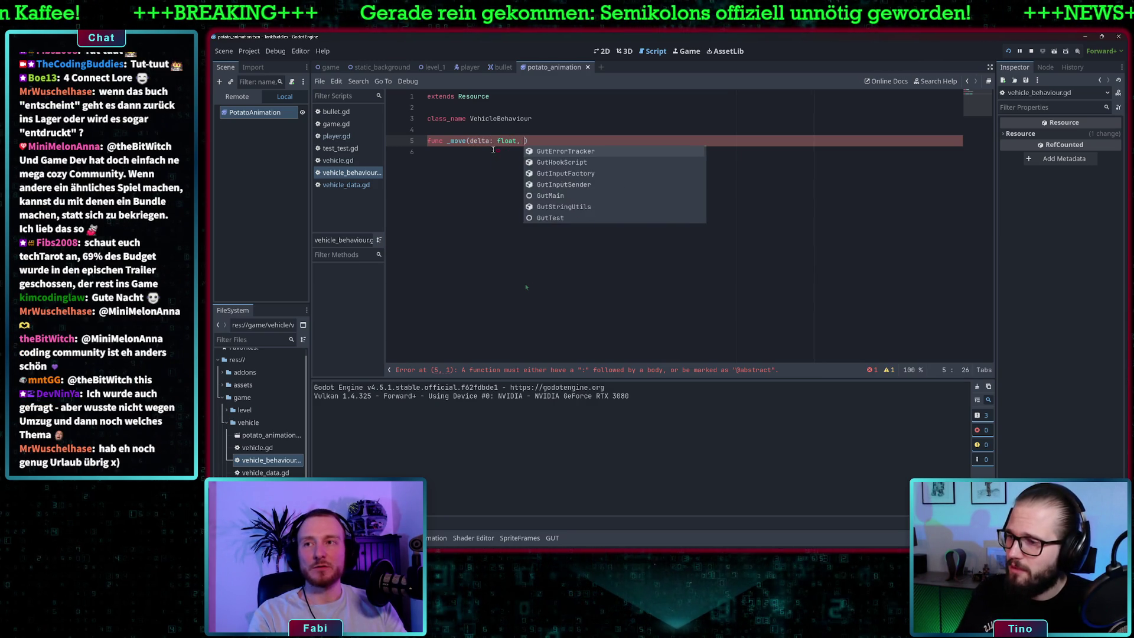
text(stacle: Ob)
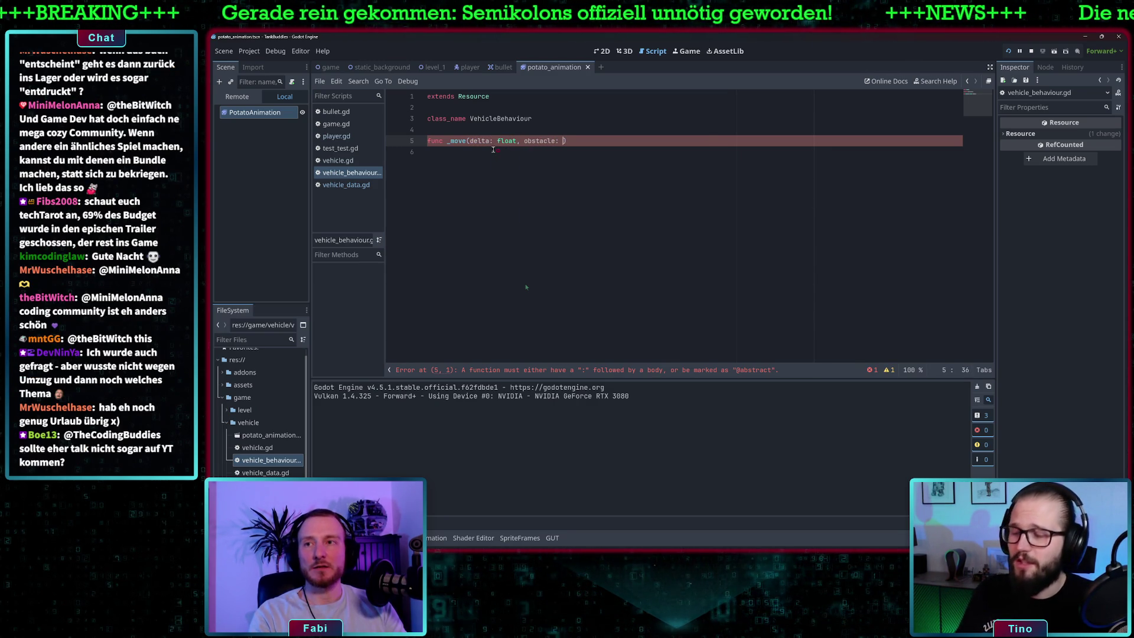
text(stacle)
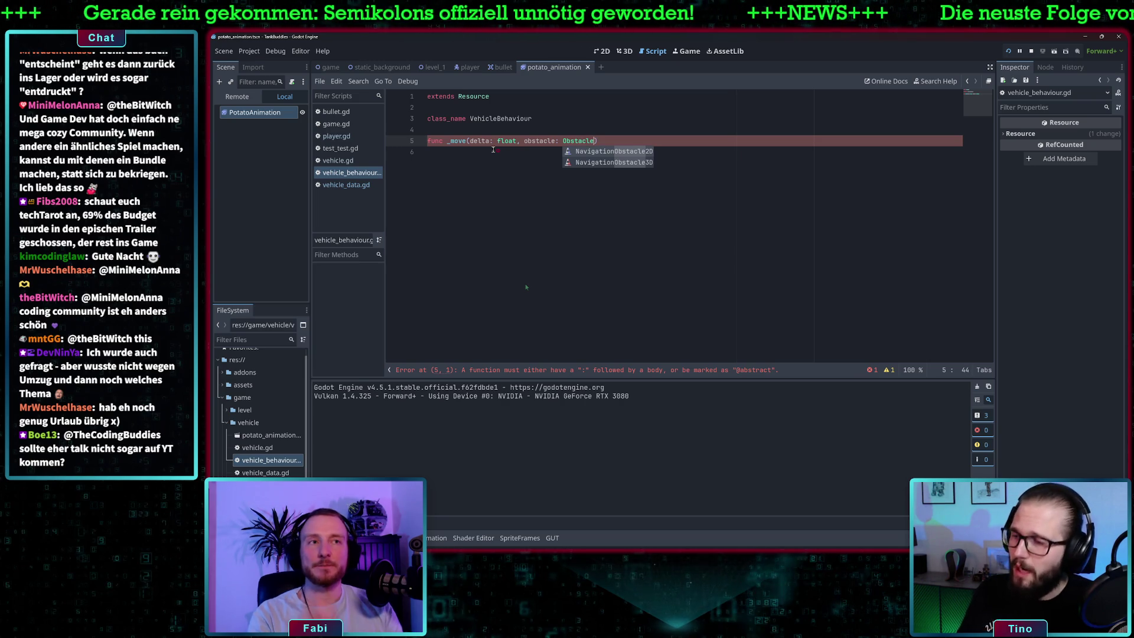
click(604, 141)
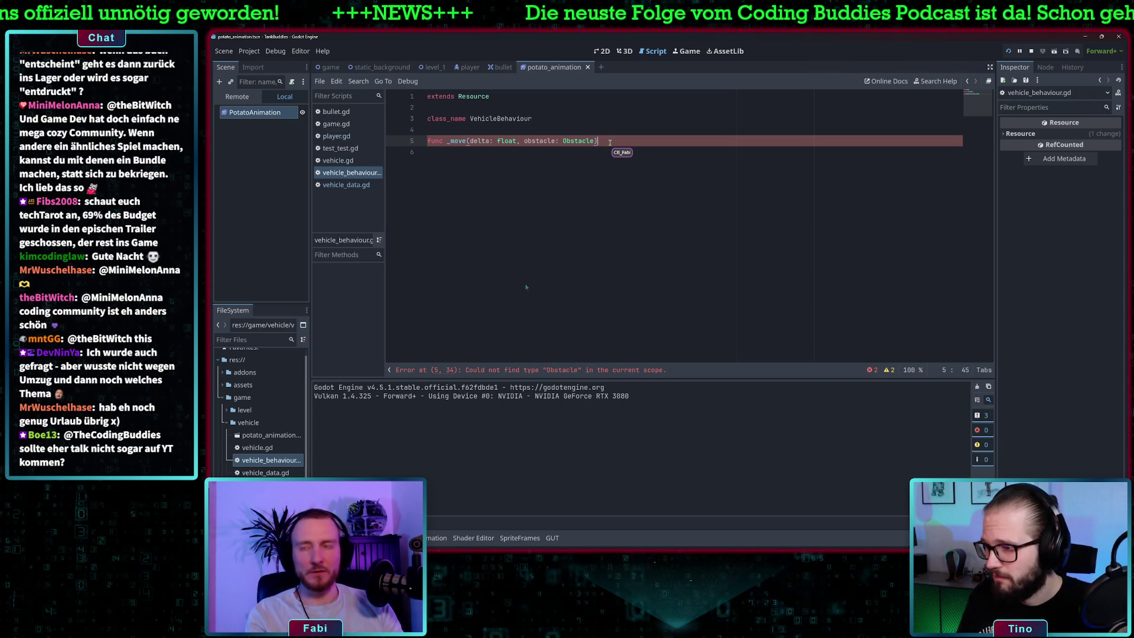
Step: Close the signature with a colon and make the body printerr "IF YOU SEE THAT, YOU NEED TO IMPLEMENT IT"
text(:)
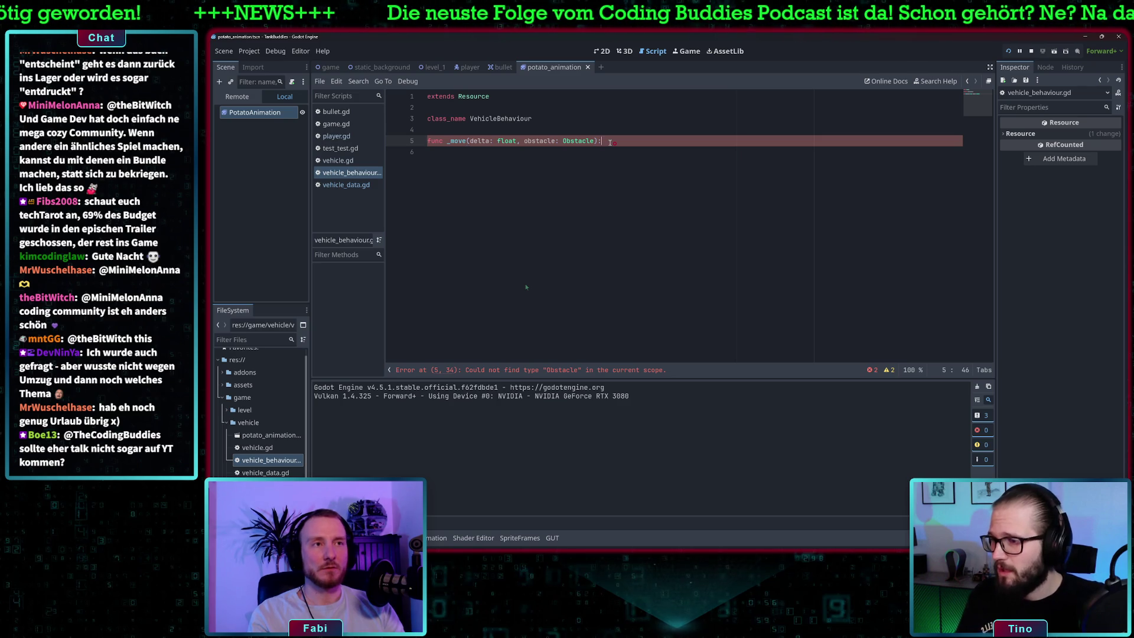
key(Return)
text(printerr(")
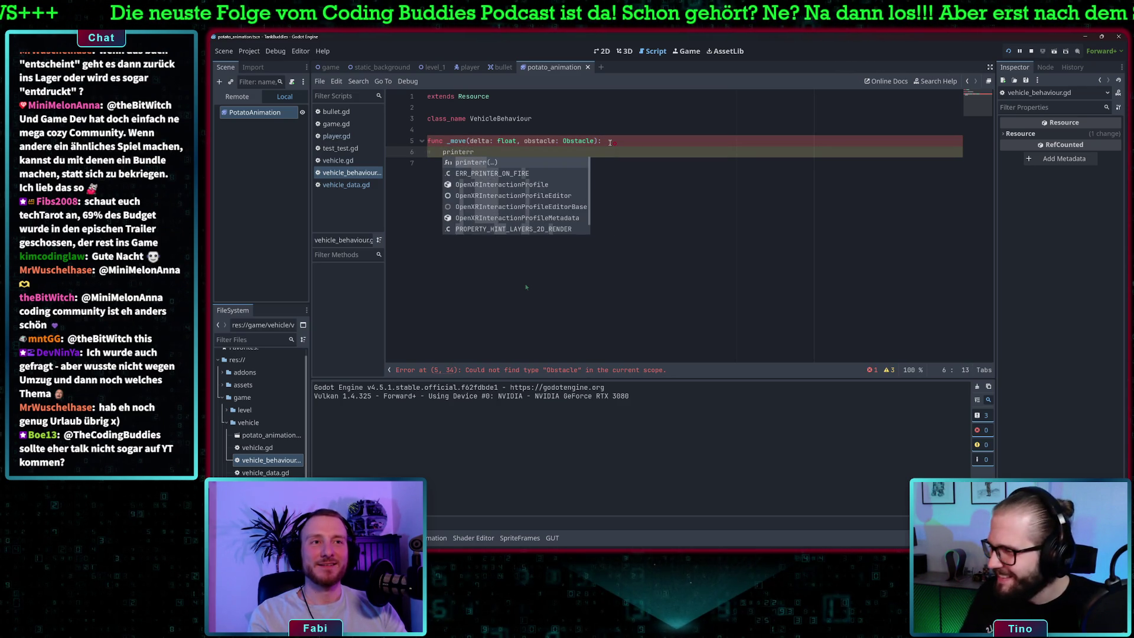
key(Return)
text(")
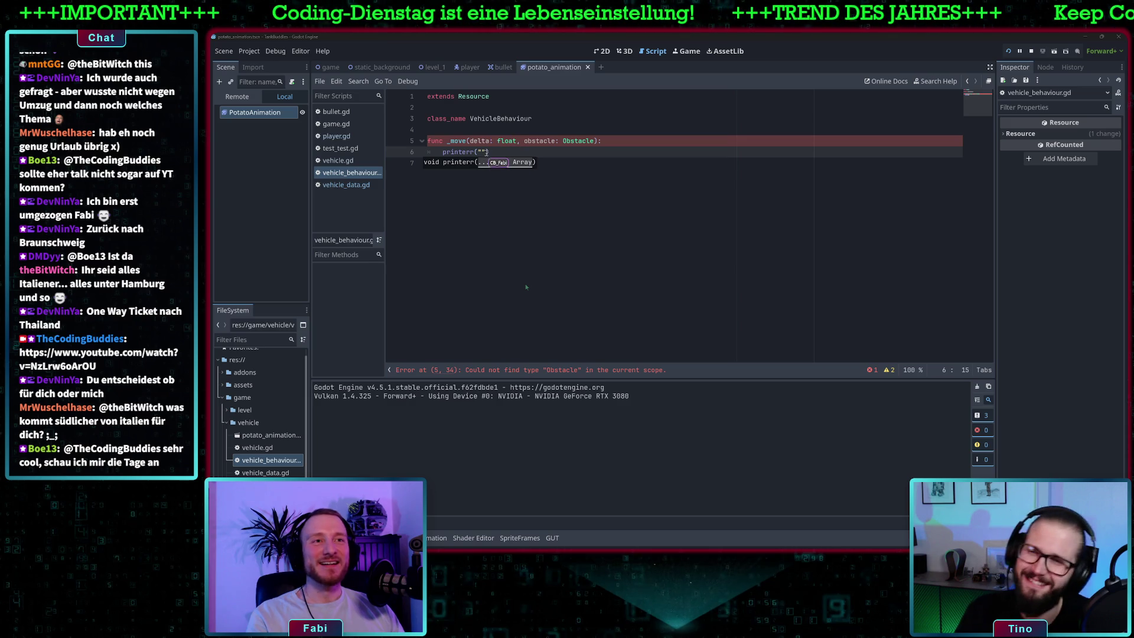
key(Escape)
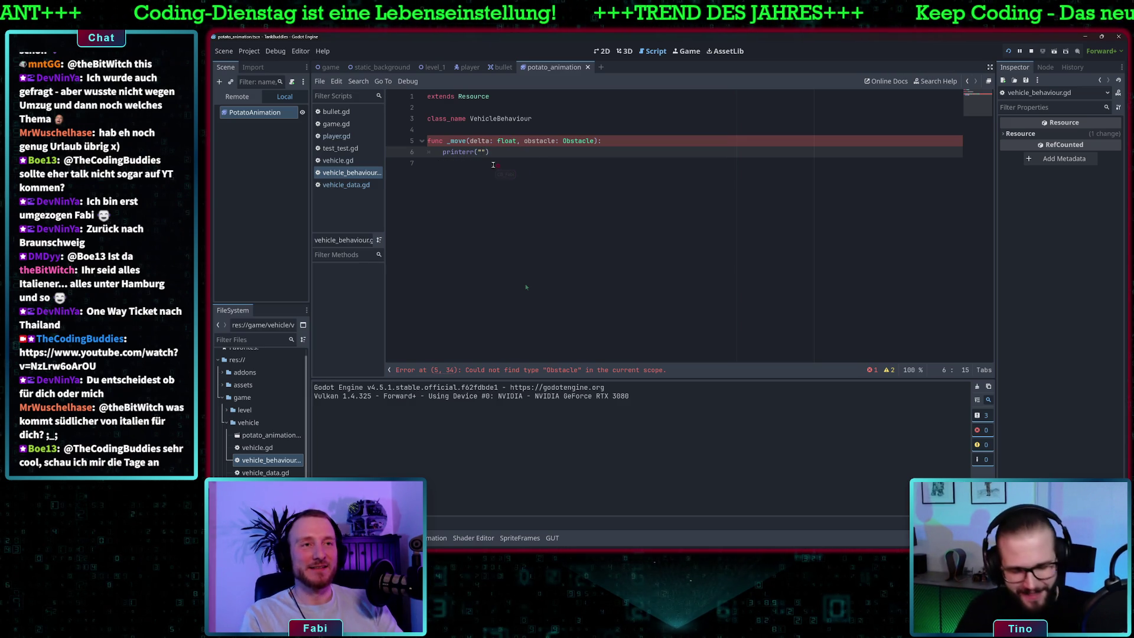
text(IF )
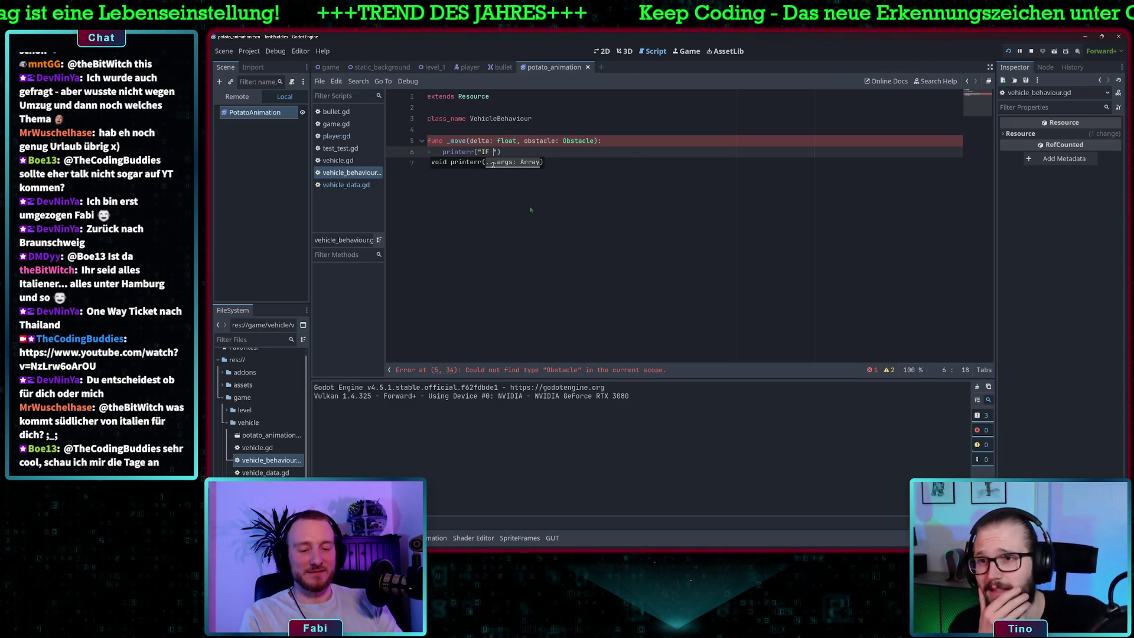
text(YOU SEE TH)
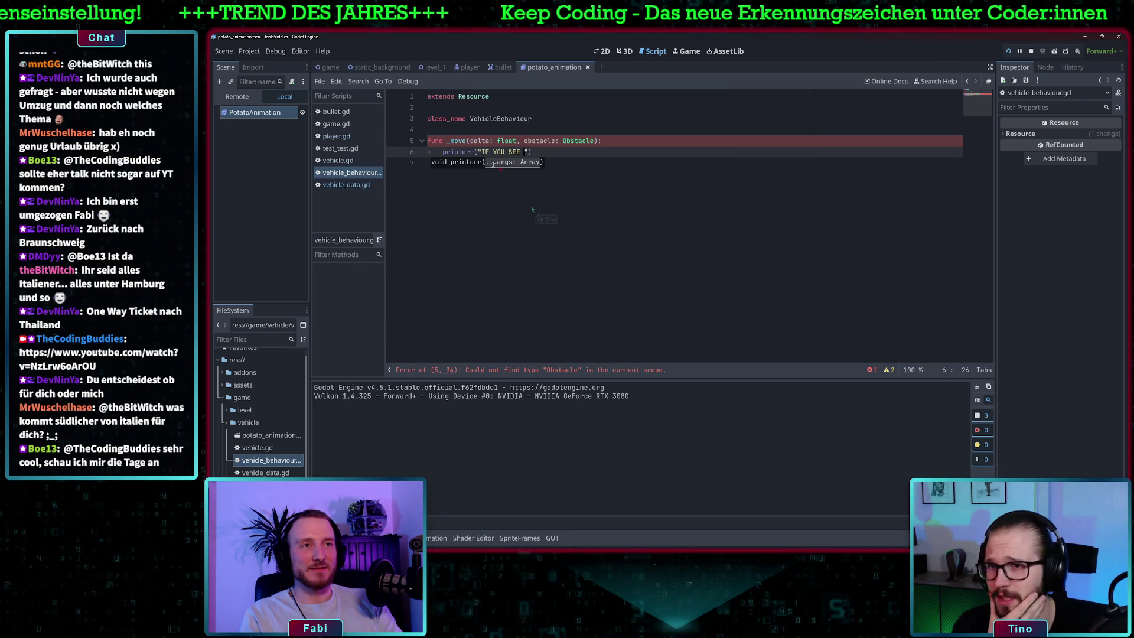
text(AT, YOU)
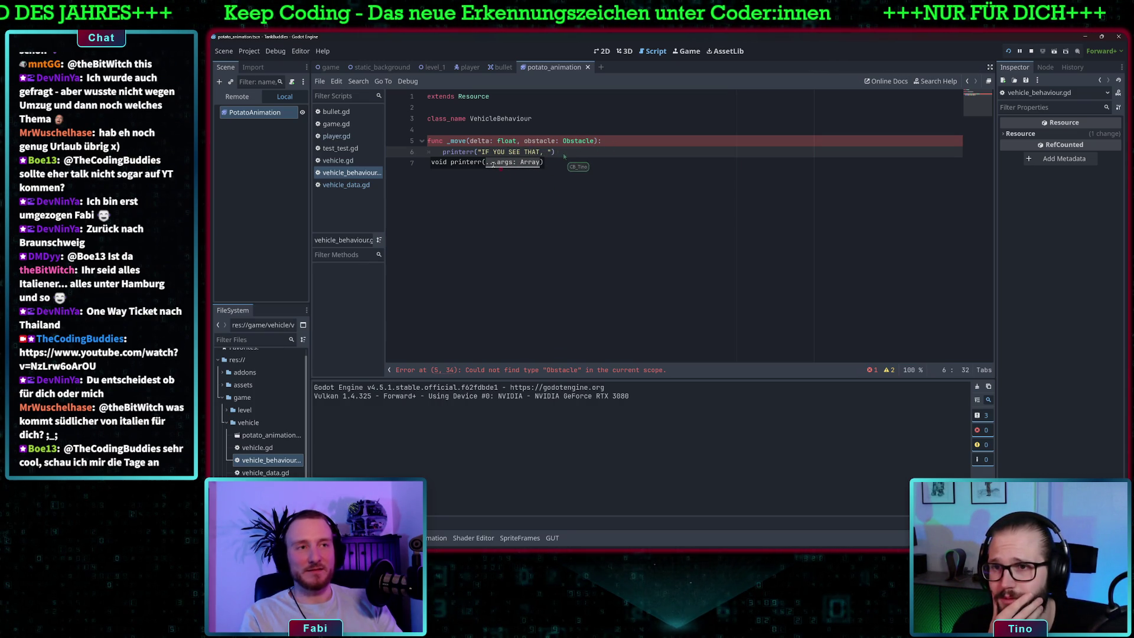
text( NEED TO IMPLEMENT IT)
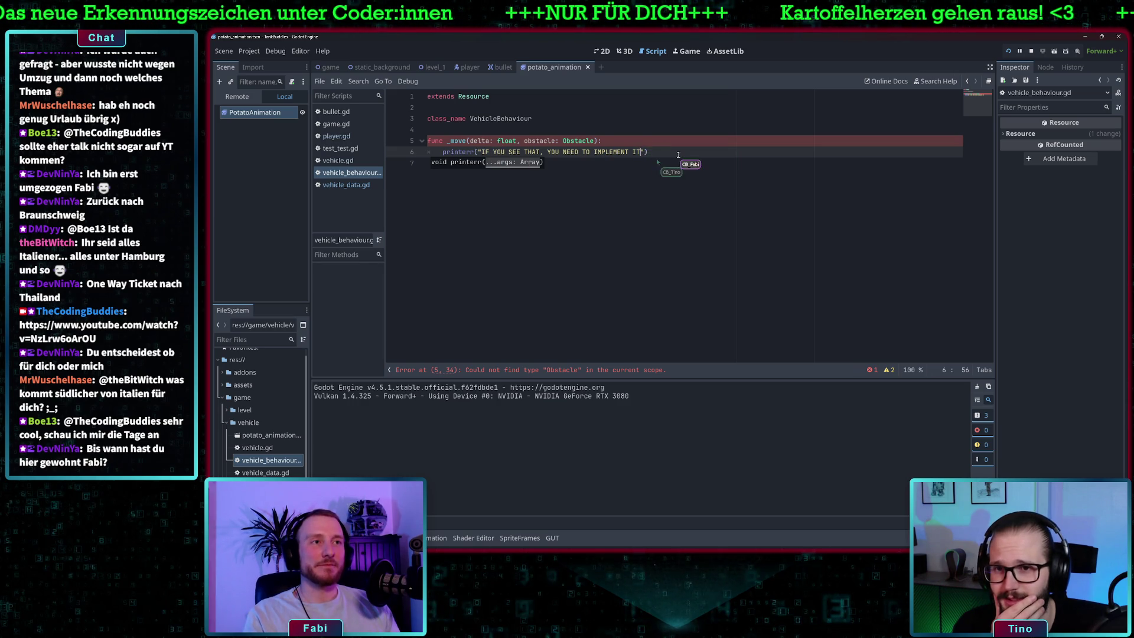
key(End)
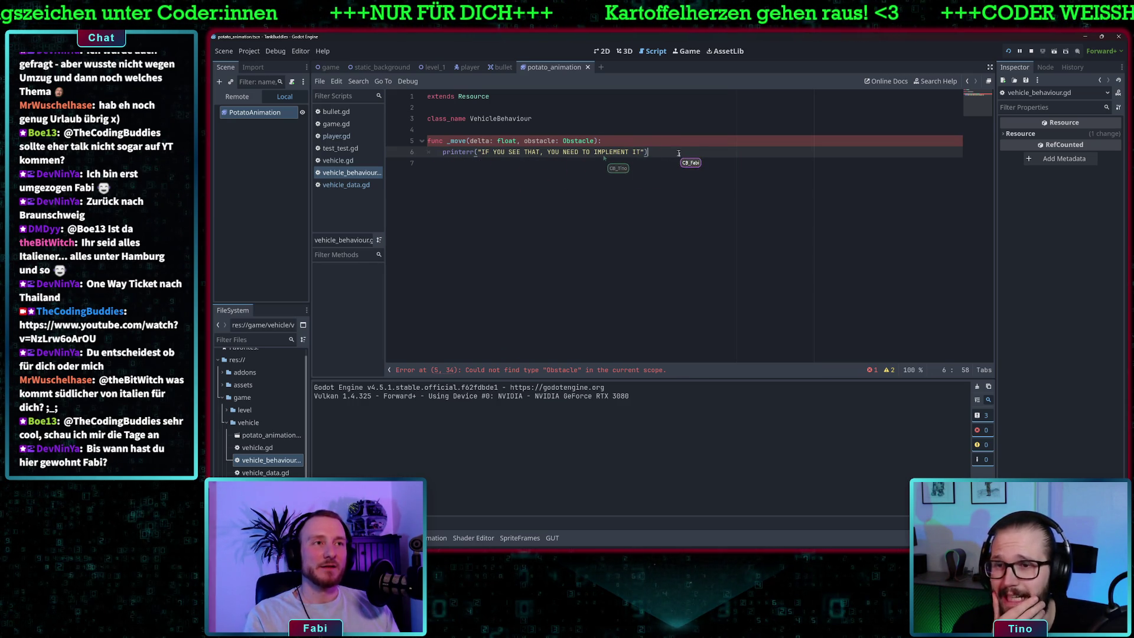
click(632, 140)
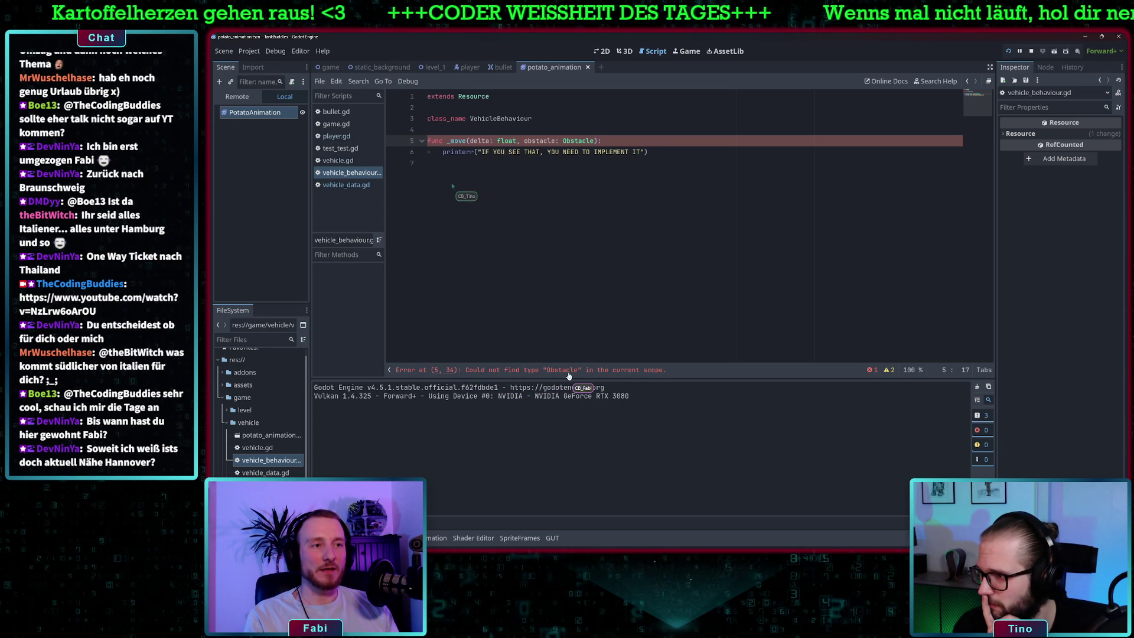
Step: Change the second parameter's type from Obstacle to Vehicle
double_click(539, 141)
double_click(583, 141)
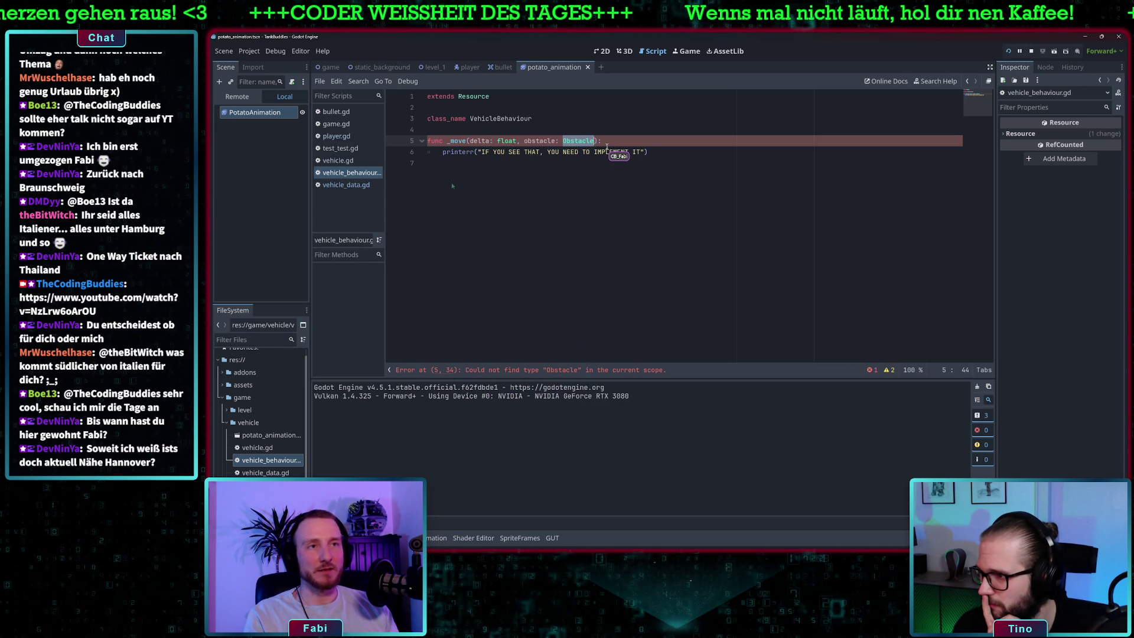
text(vEC)
key(BackSpace)
key(BackSpace)
key(BackSpace)
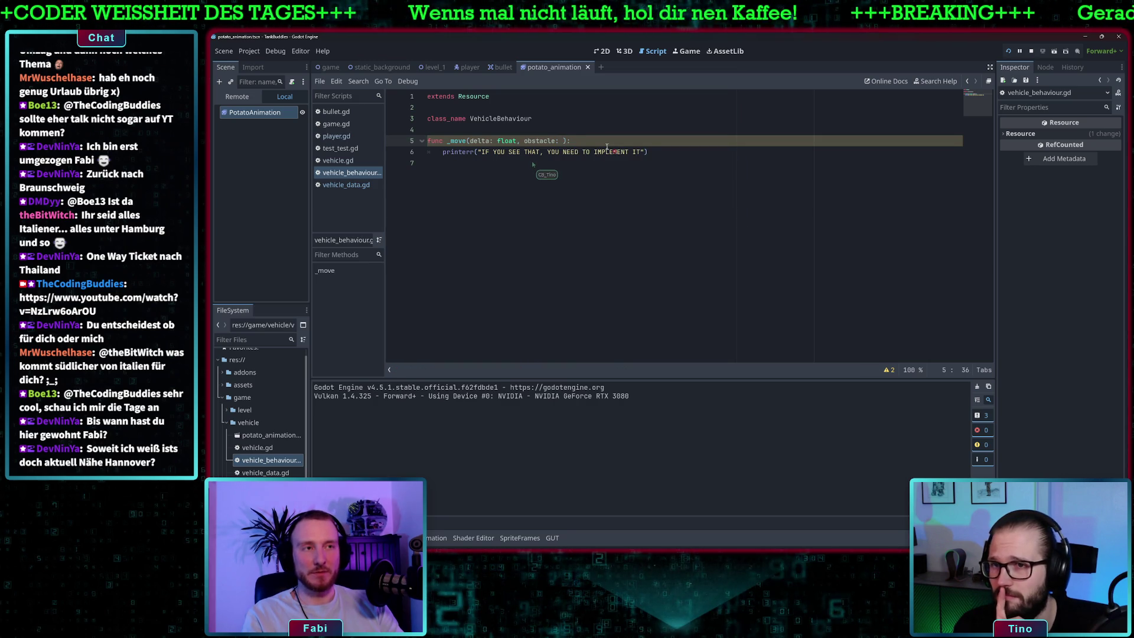
text(Vehi)
key(Return)
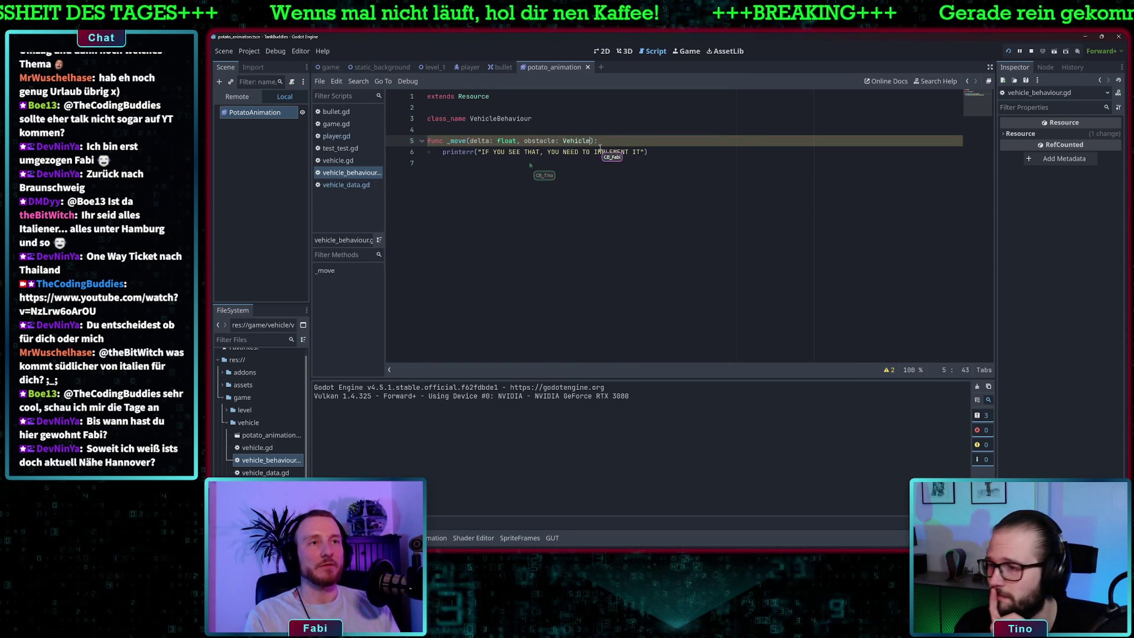
Step: Rename the parameter obstacle to vehicle and open the vehicle.gd script
double_click(540, 140)
text(vehicle)
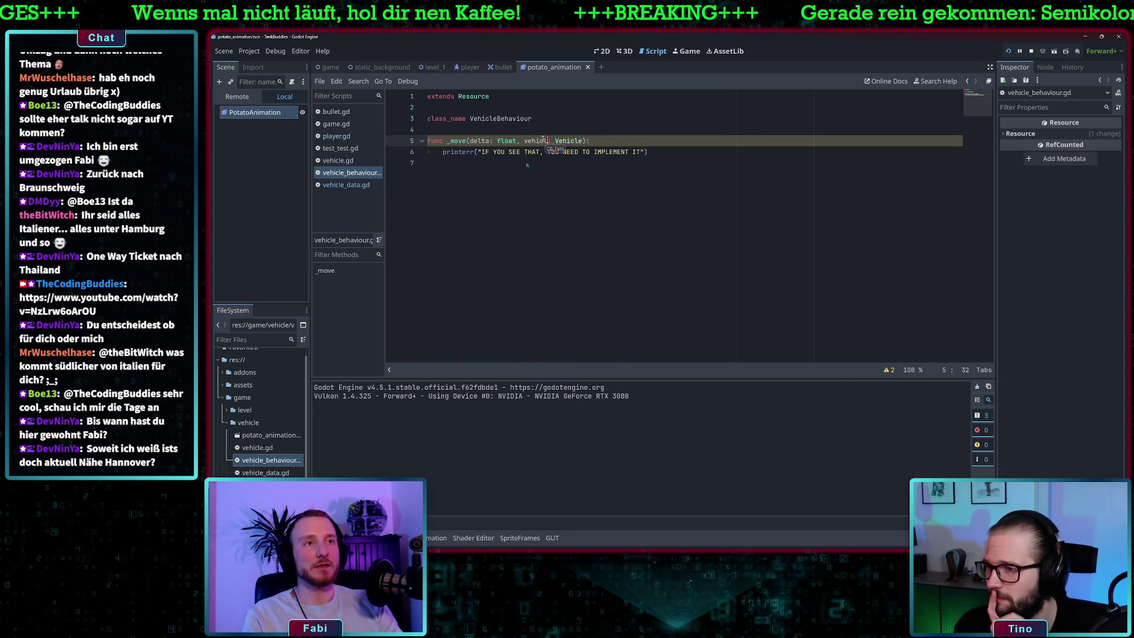
click(607, 142)
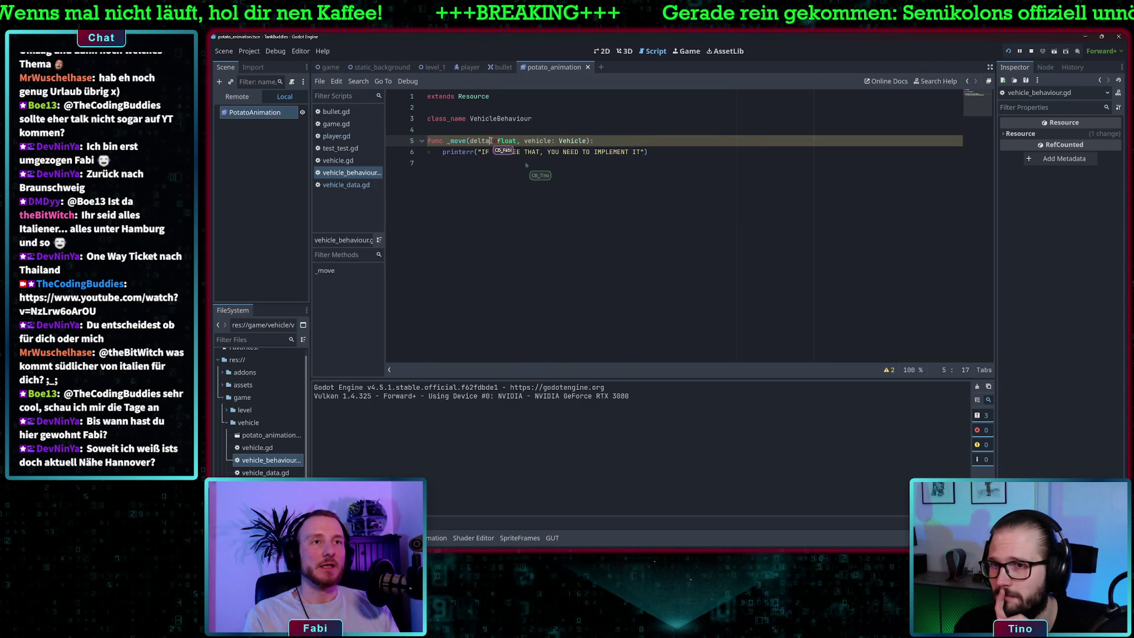
key(Left)
key(Left)
key(Left)
mouse_move(595, 141)
mouse_down()
mouse_move(531, 141)
mouse_move(550, 142)
mouse_up()
key(Left)
key(Left)
key(Left)
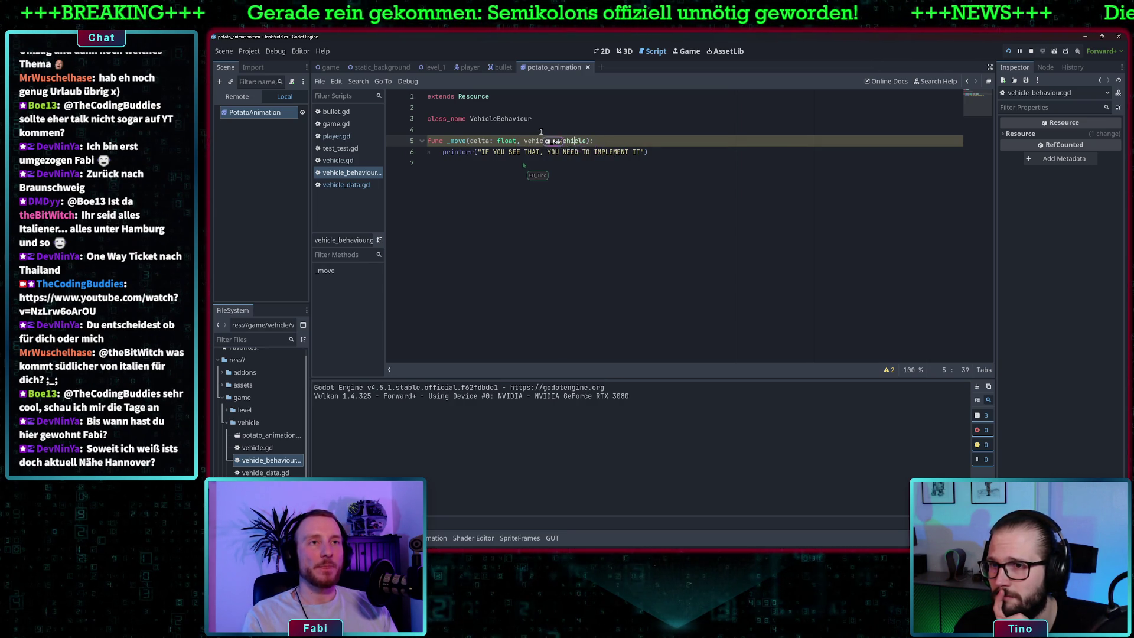
ctrl+click(571, 140)
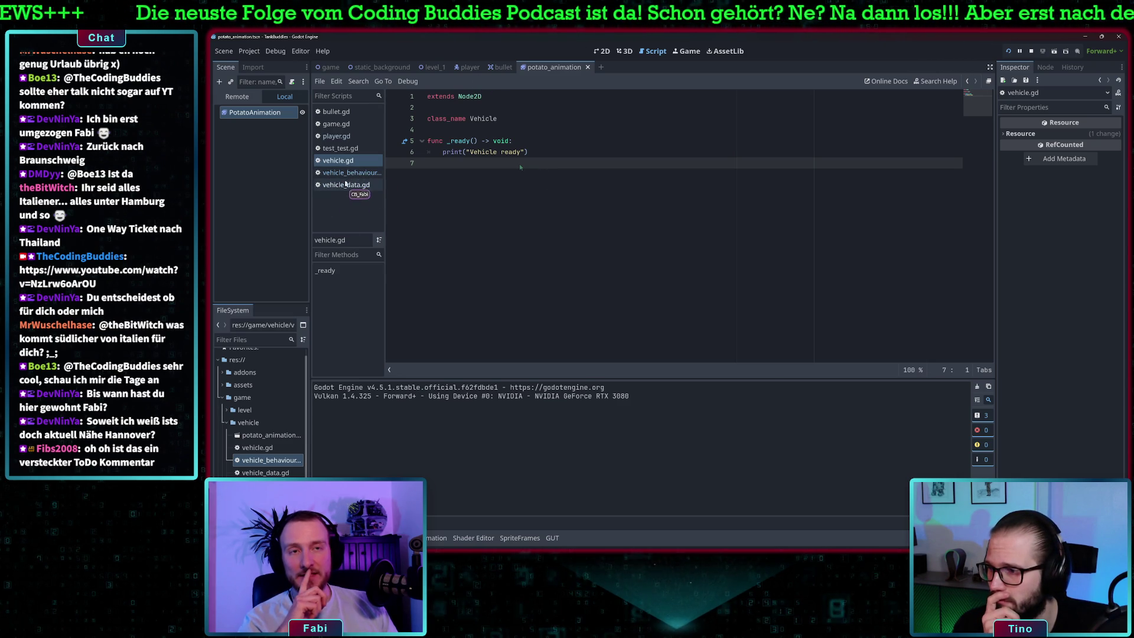
Step: Glance at vehicle_data.gd, then return to vehicle_behaviour.gd and review its _move function
click(354, 184)
click(339, 173)
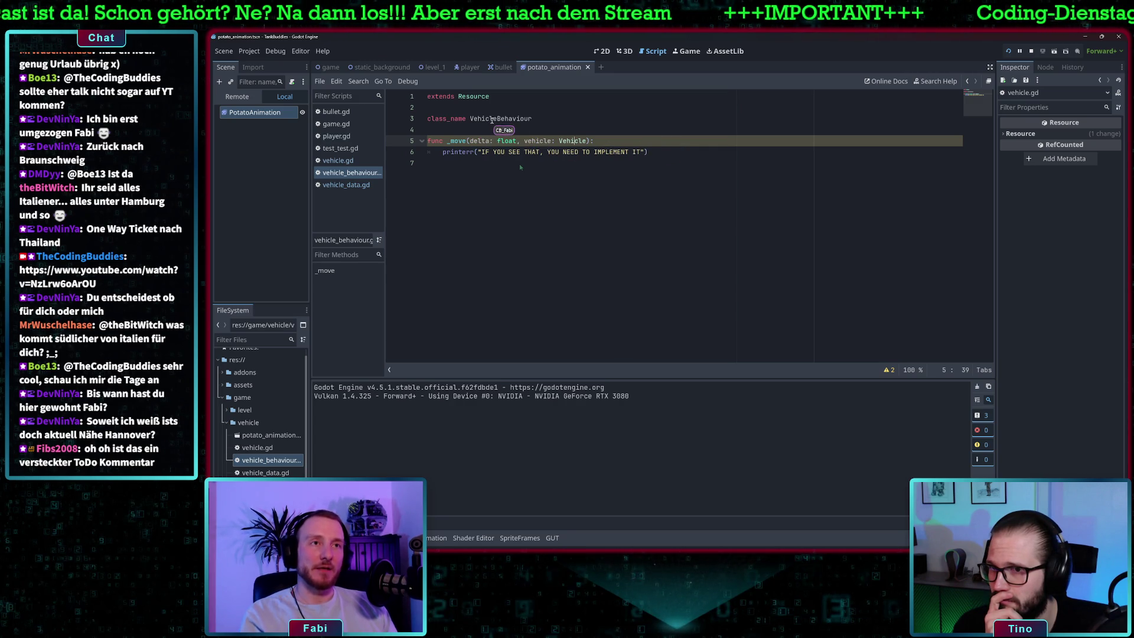
click(490, 118)
drag(427, 140, 662, 151)
click(663, 151)
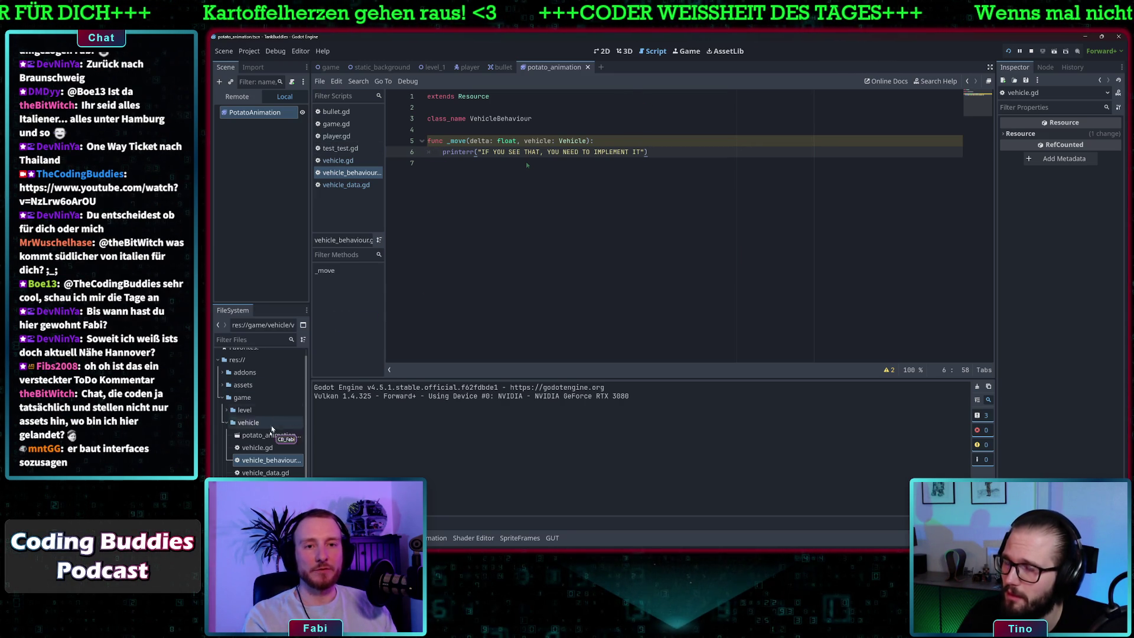
right_click(254, 422)
Step: Create potato_tank_behaviour.gd in the vehicle folder and open it in the script editor
mouse_move(349, 368)
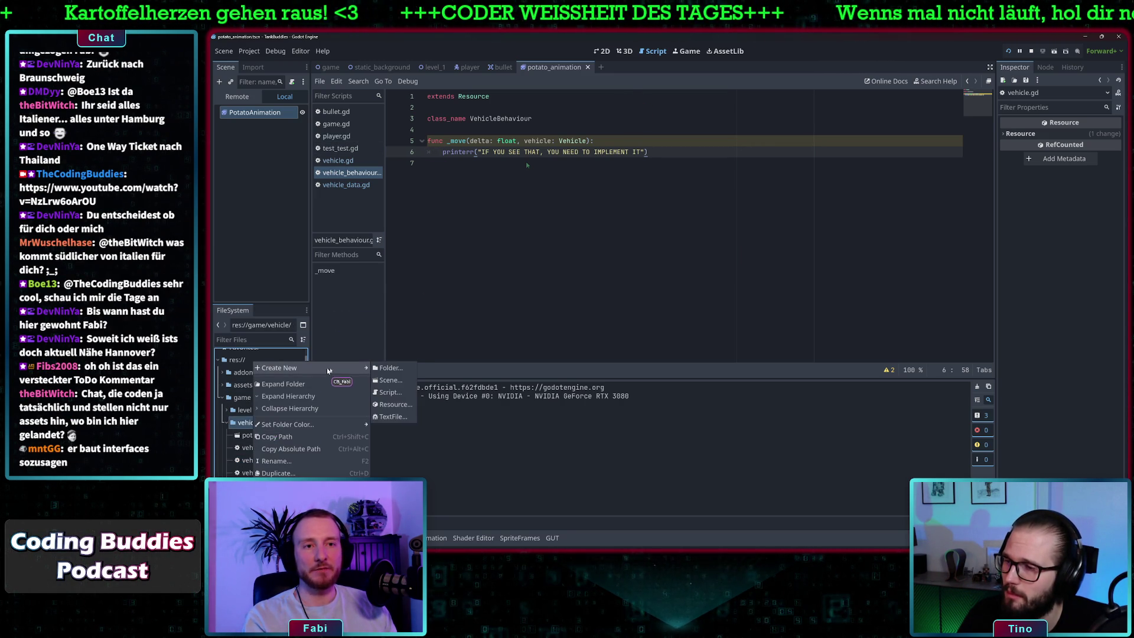
click(389, 392)
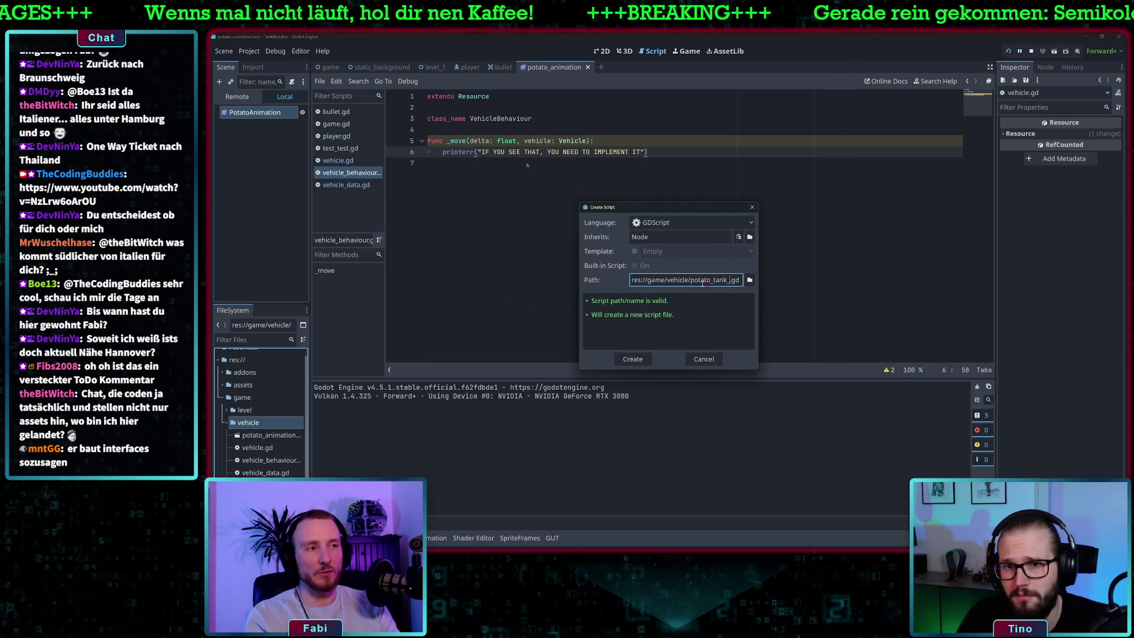
text(ha)
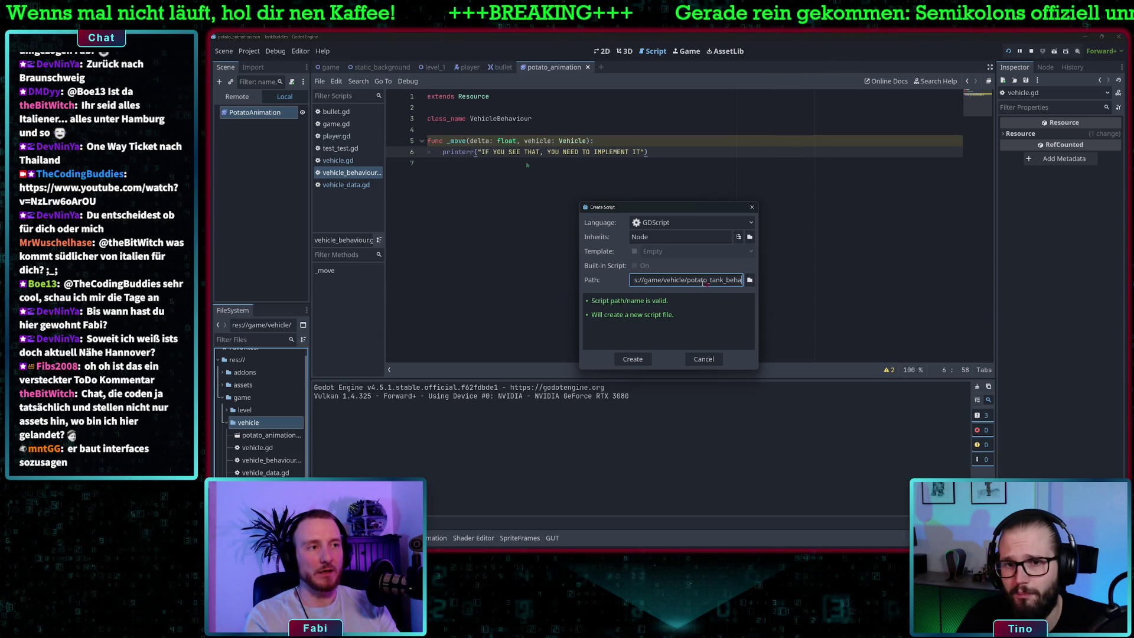
text(viour)
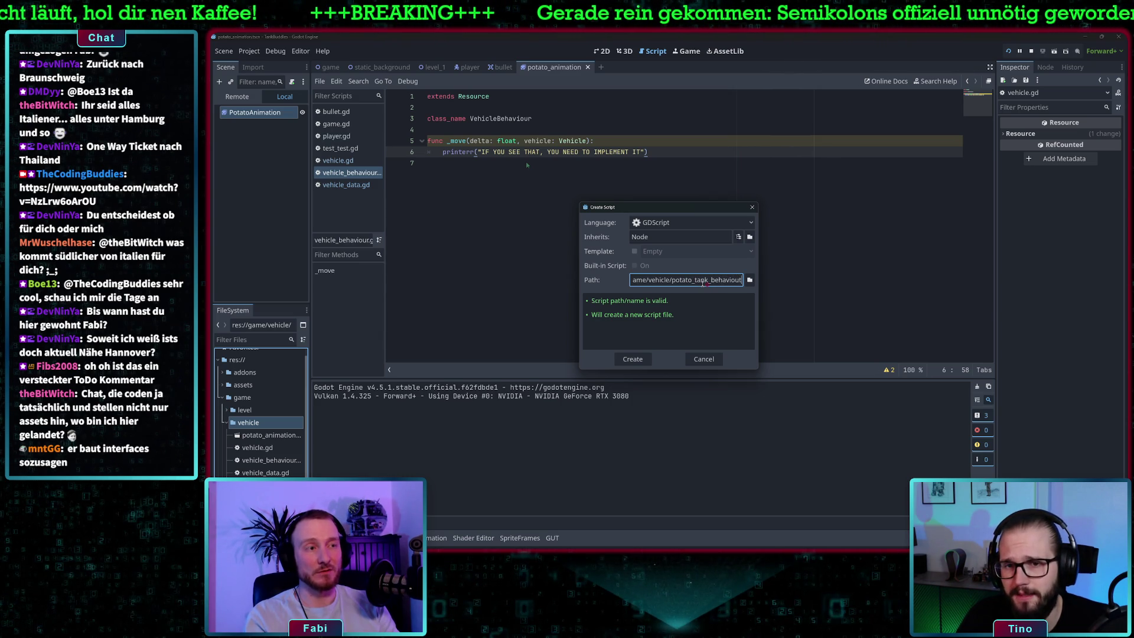
key(Return)
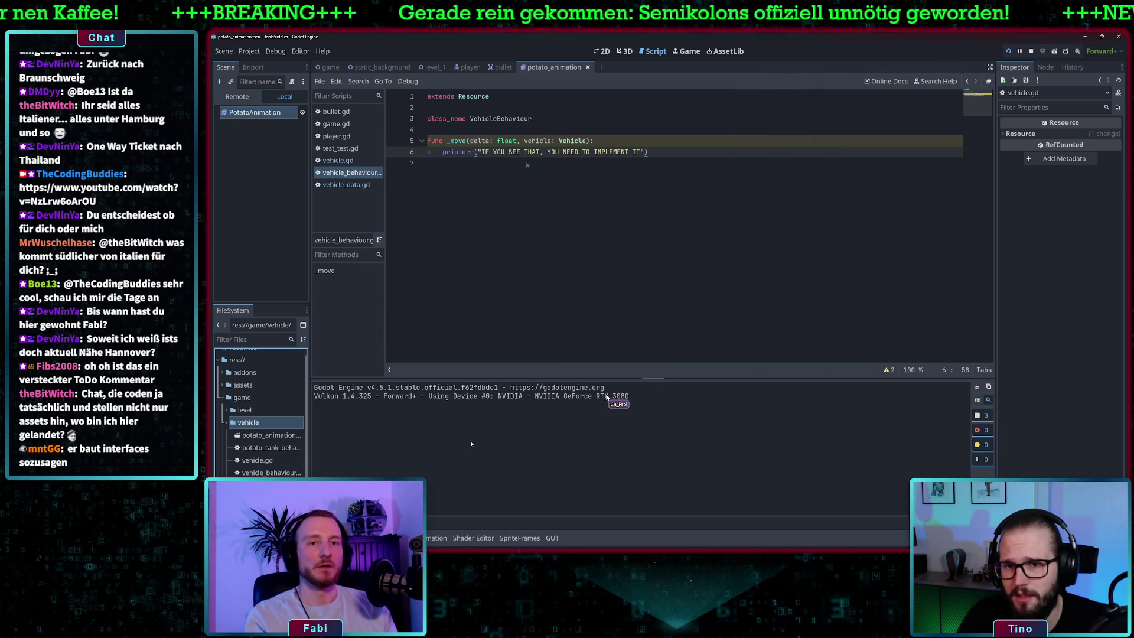
double_click(257, 450)
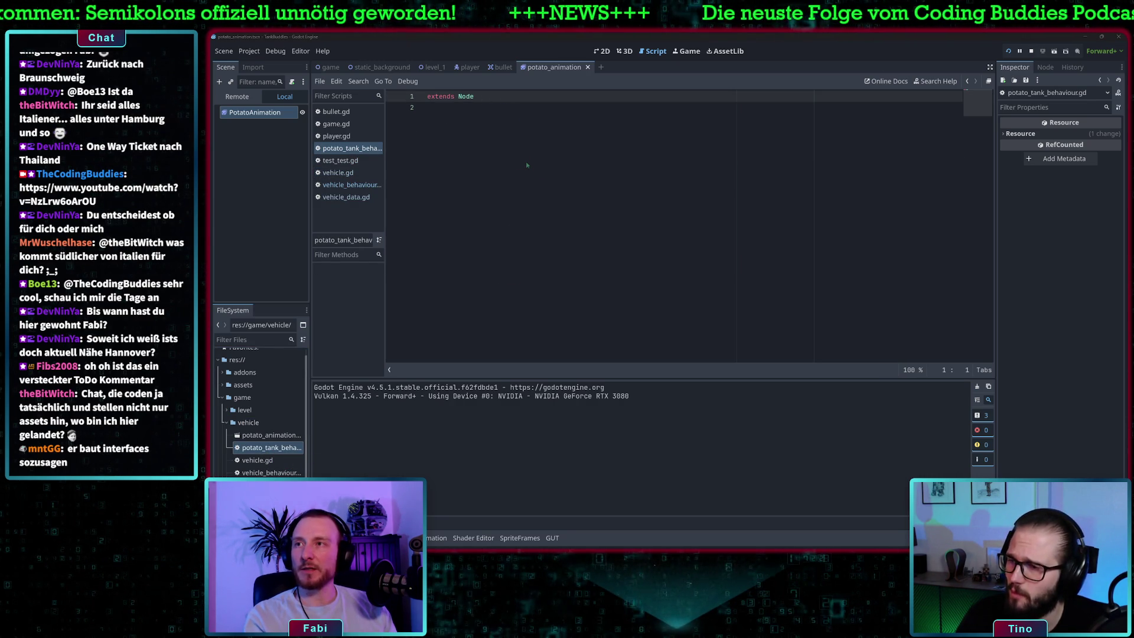
Step: Replace Node with 'Vehicle' on the extends line, then open vehicle_behaviour.gd to read its class name
click(495, 97)
key(BackSpace)
key(BackSpace)
key(BackSpace)
text(V)
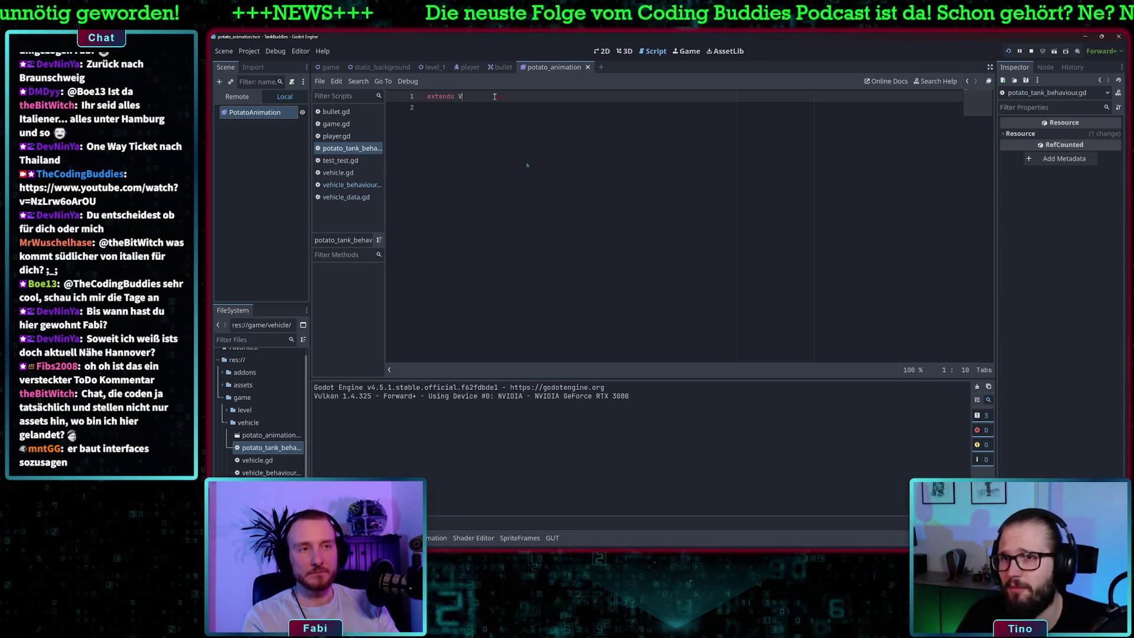
text(ehicle)
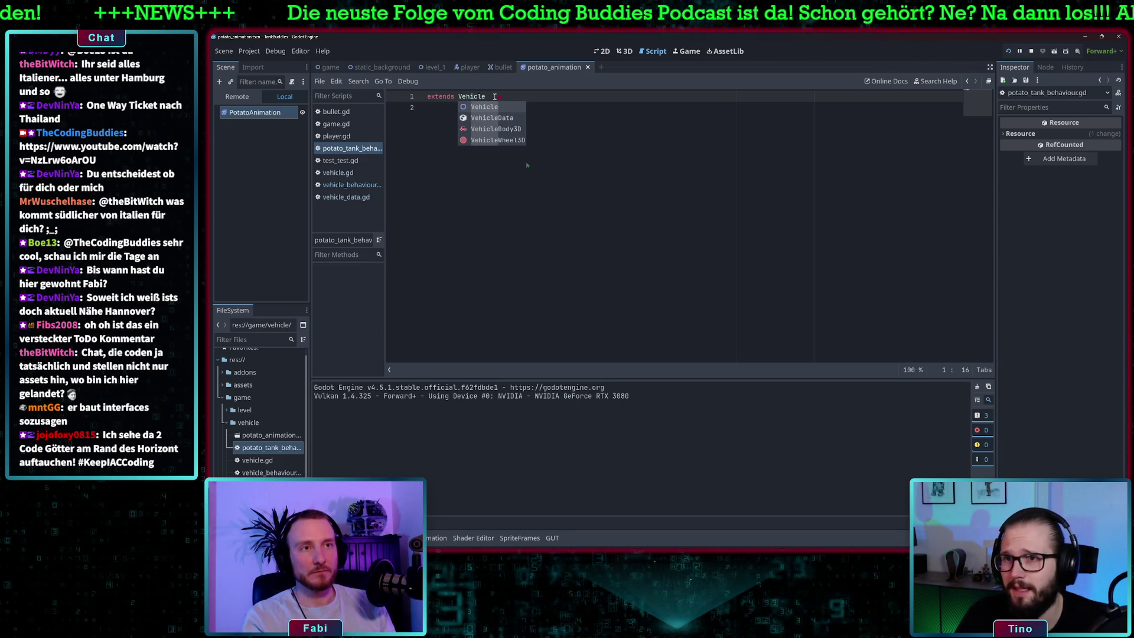
key(Escape)
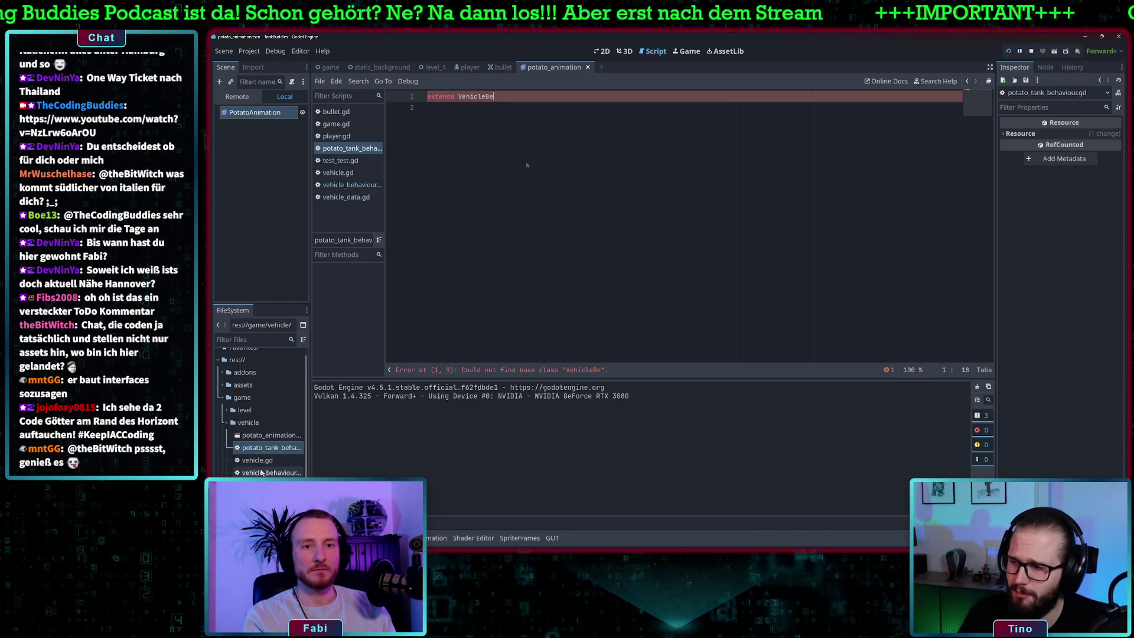
click(271, 472)
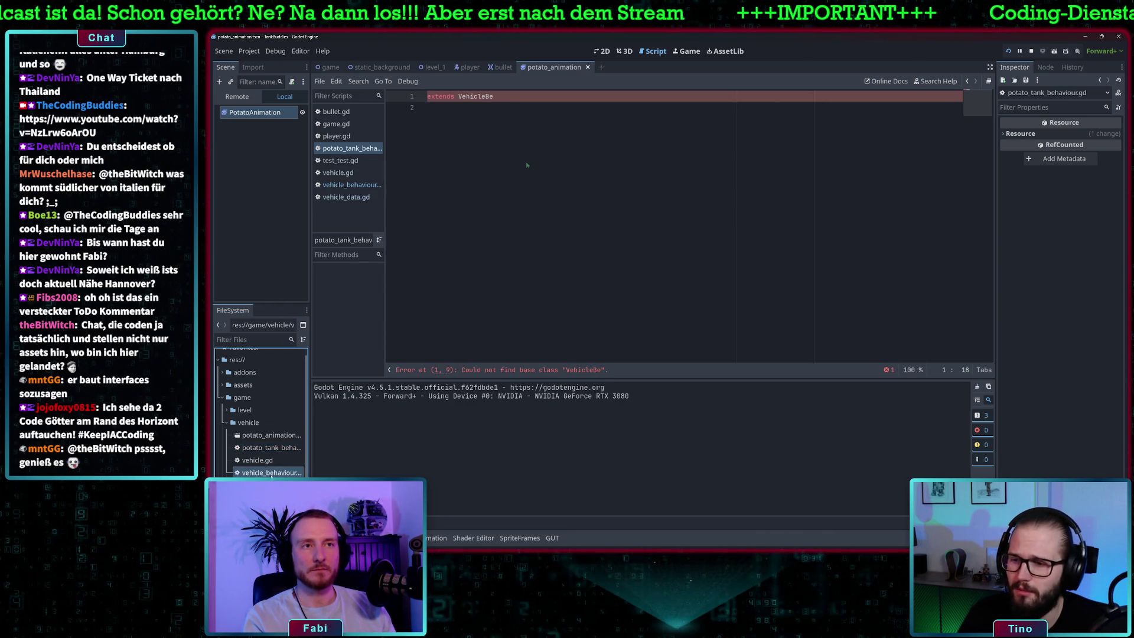
double_click(271, 473)
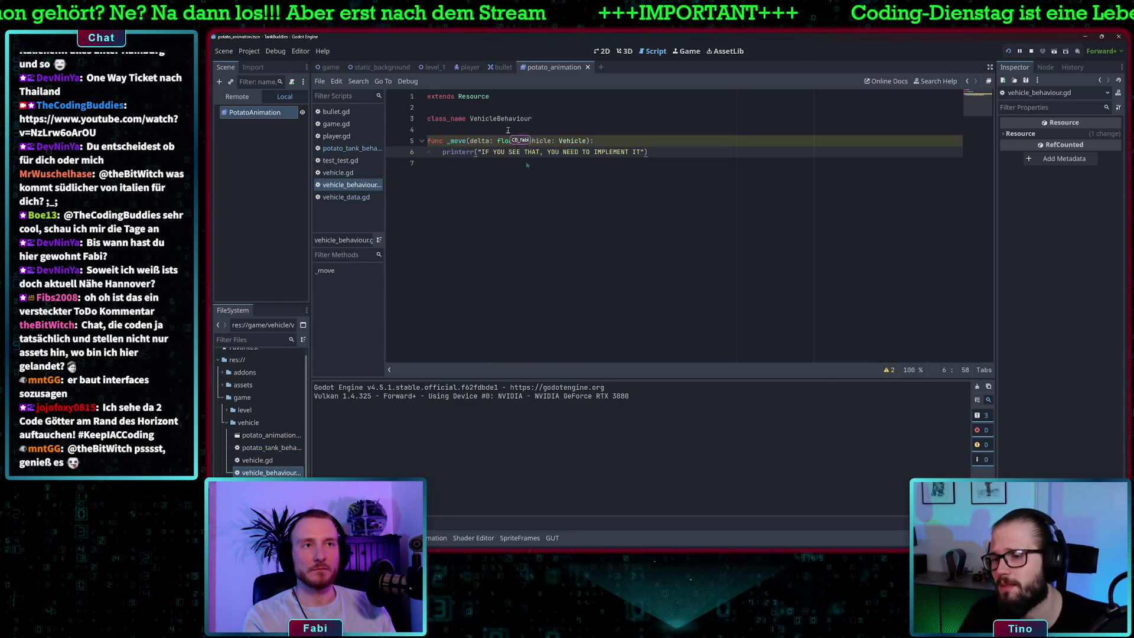
Step: Copy the VehicleBehaviour class name and complete line 1 of potato_tank_behaviour.gd as 'extends VehicleBehaviour'
double_click(509, 119)
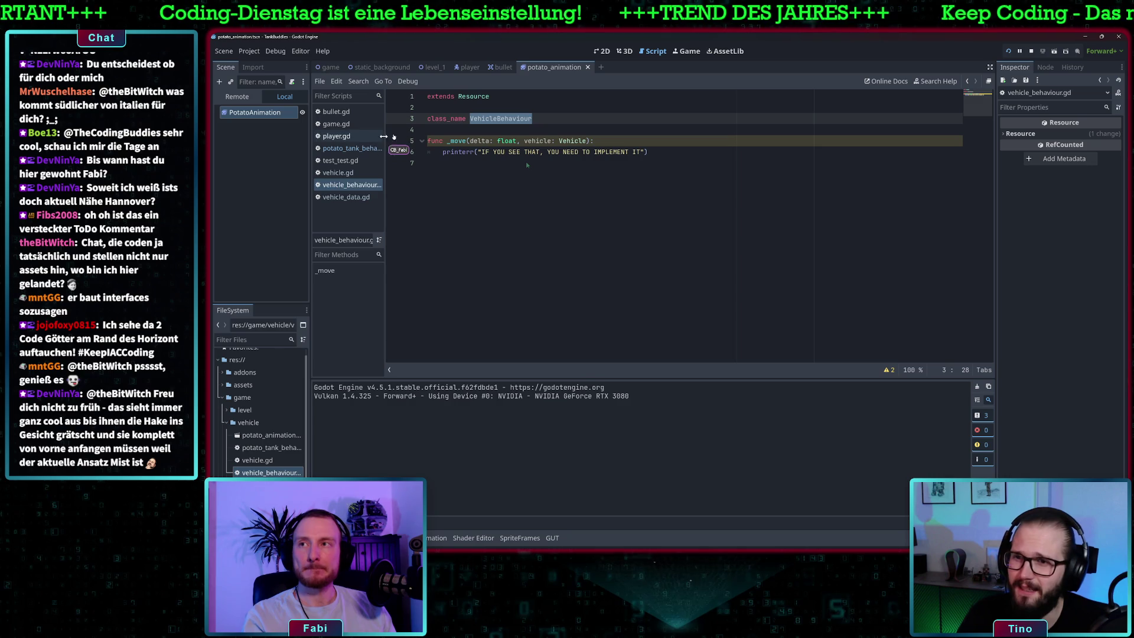
click(351, 148)
text(haviour)
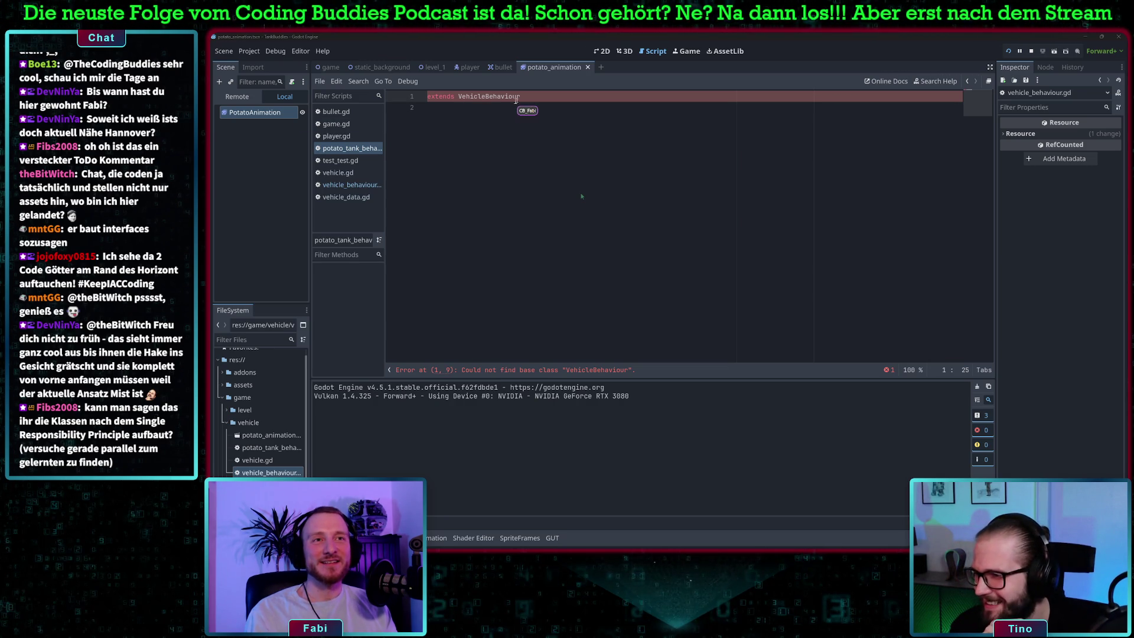
Step: Add blank lines below the extends line, save, and type 'class_name' on line 3
key(Return)
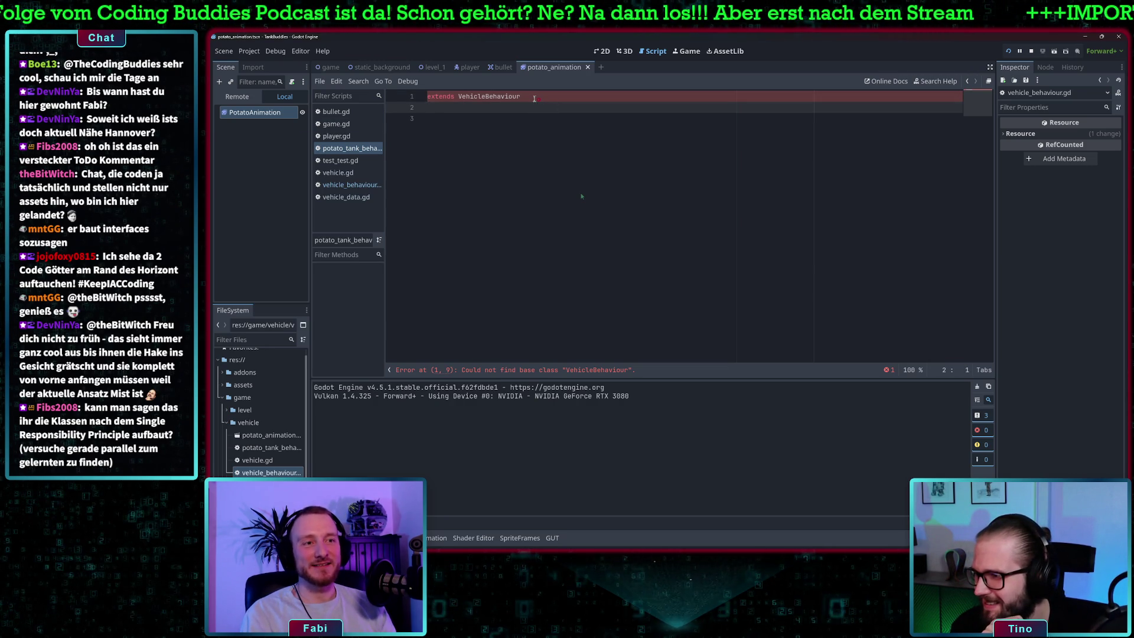
key(ctrl+s)
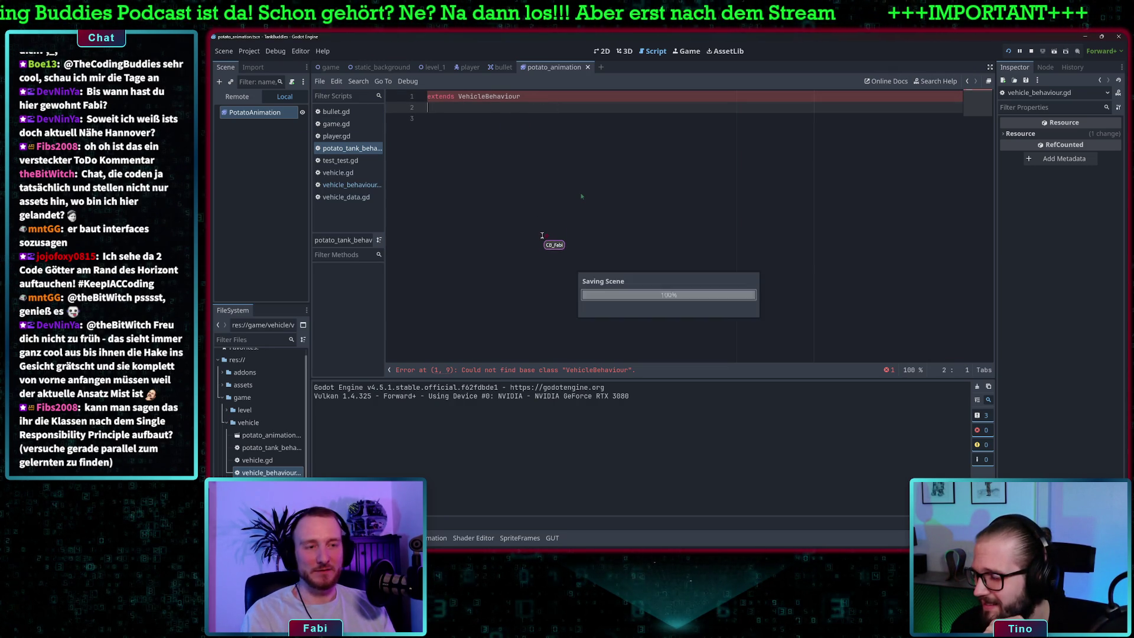
key(Return)
key(Return)
key(Up)
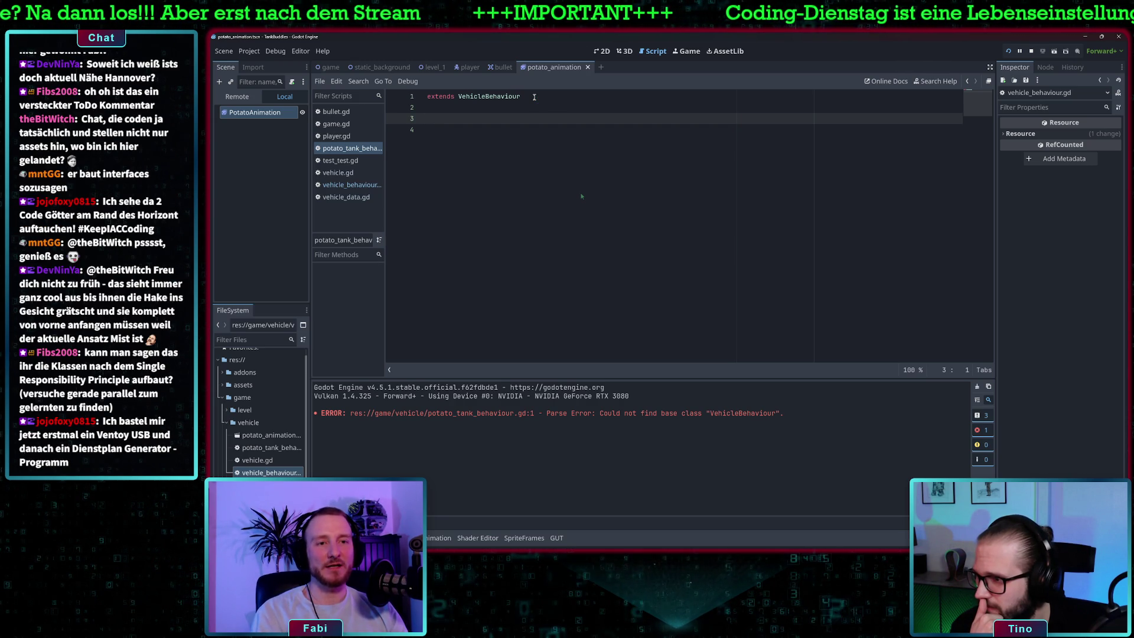
text(class_name)
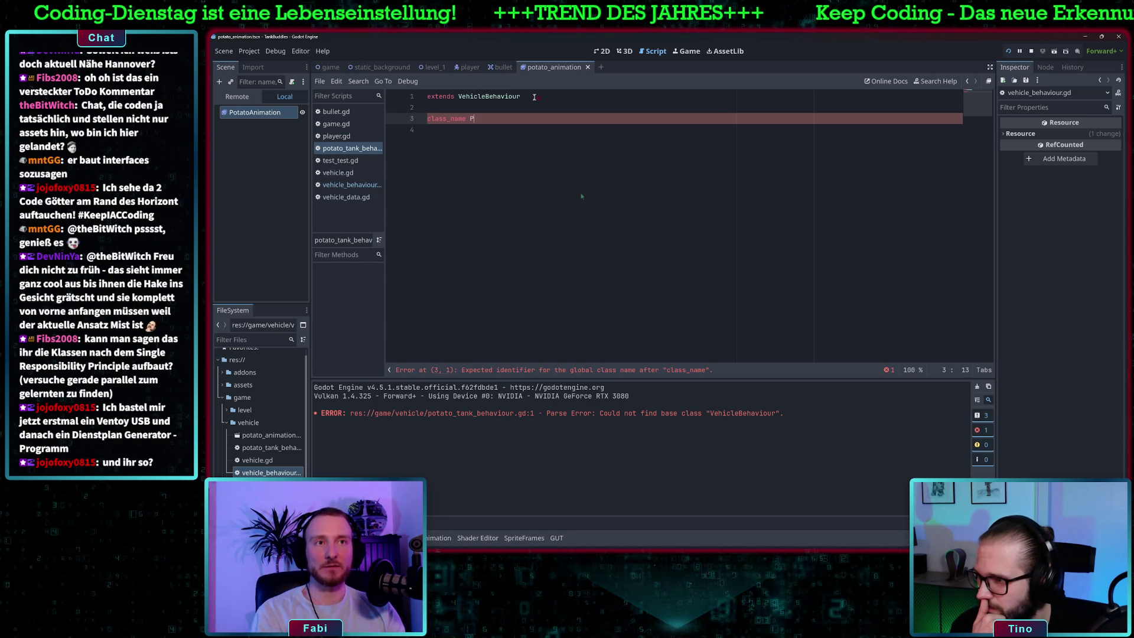
Step: Complete the declaration as 'class_name PotatoTankBehaviour', fixing typos, and add blank lines below it
text(PotatoTank)
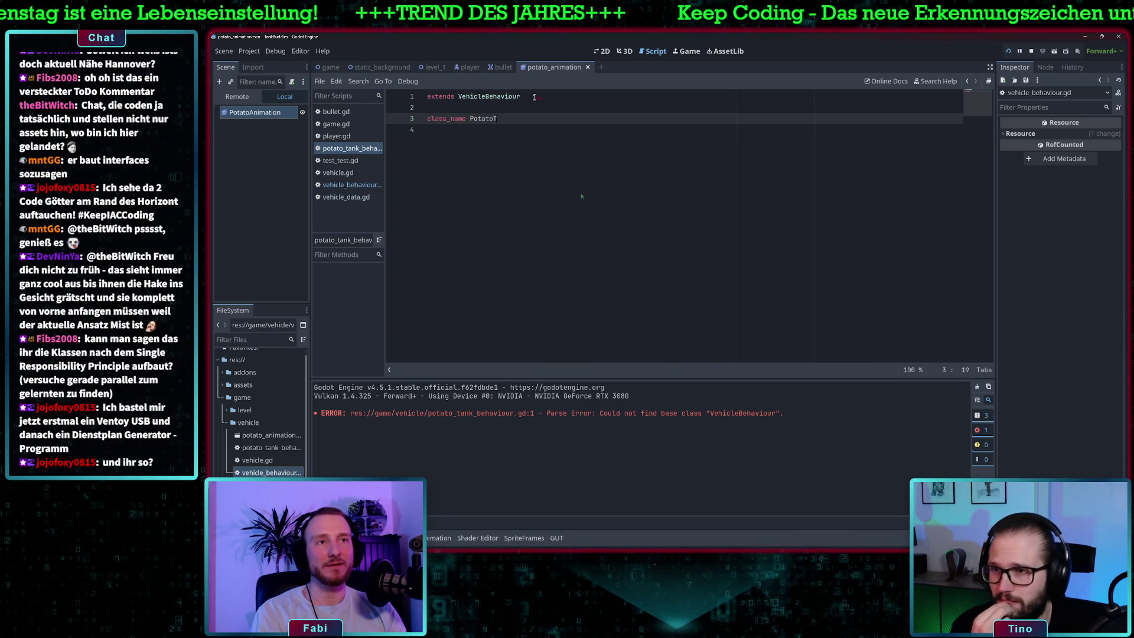
text(Behab)
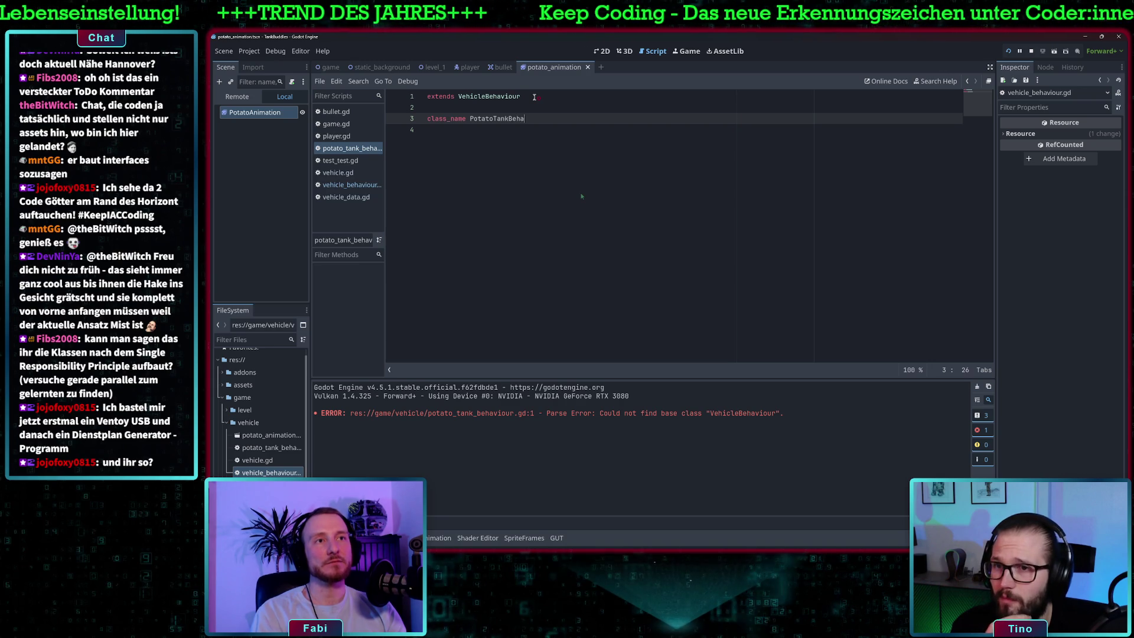
key(BackSpace)
text(i)
key(BackSpace)
text(r)
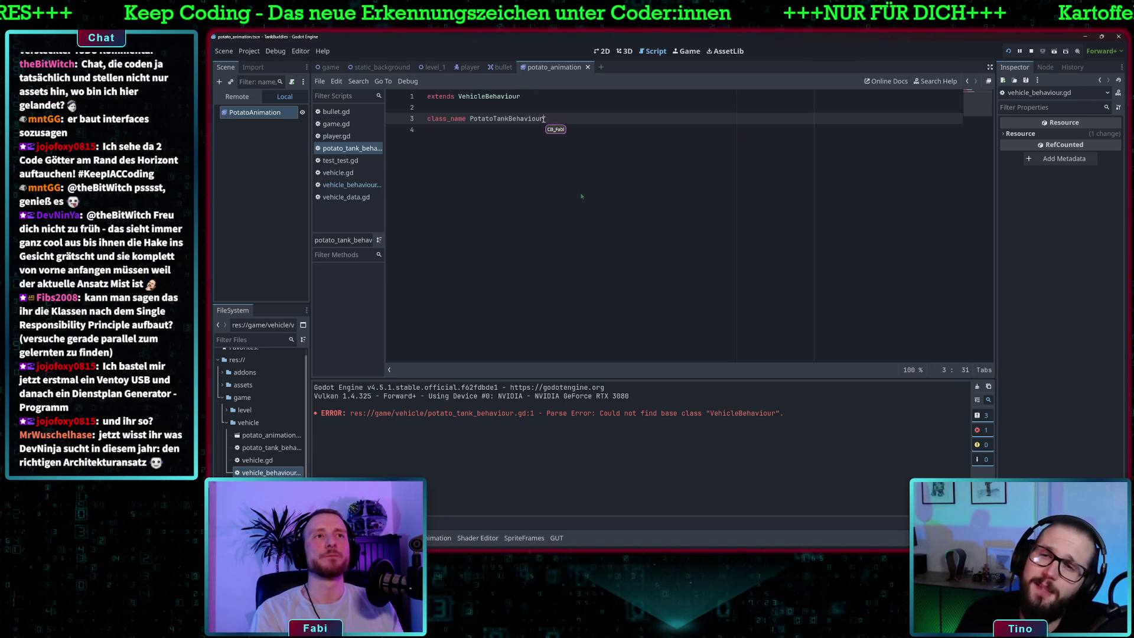
click(533, 119)
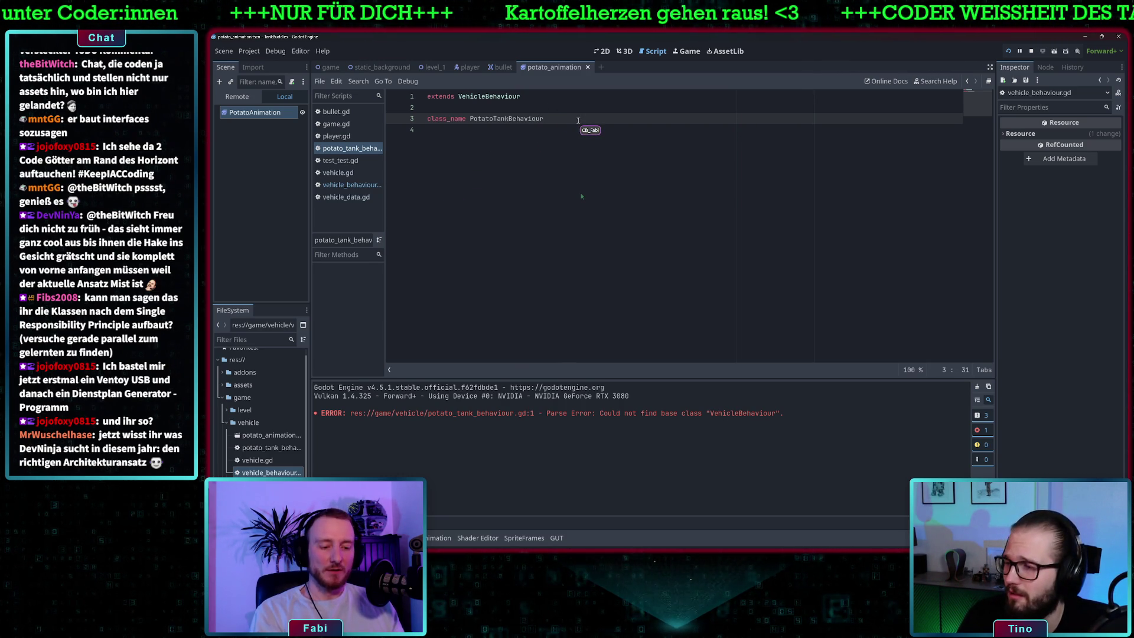
key(Return)
key(Return)
text(func _)
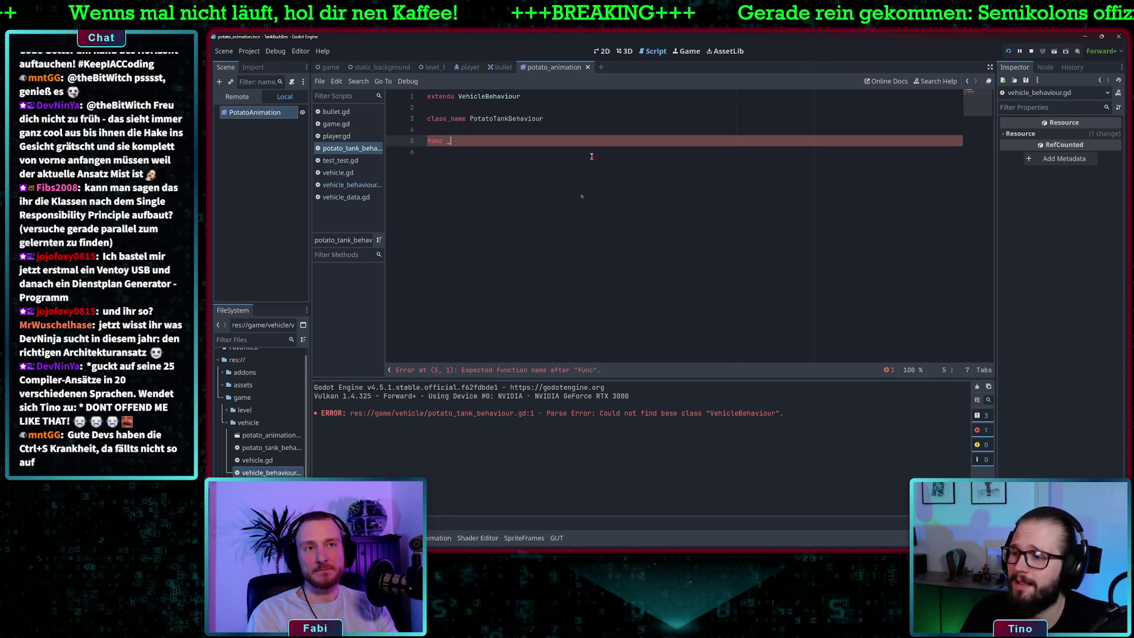
Step: Add a _move(delta: float, vehicle: Vehicle) function stub whose body is pass
text(move)
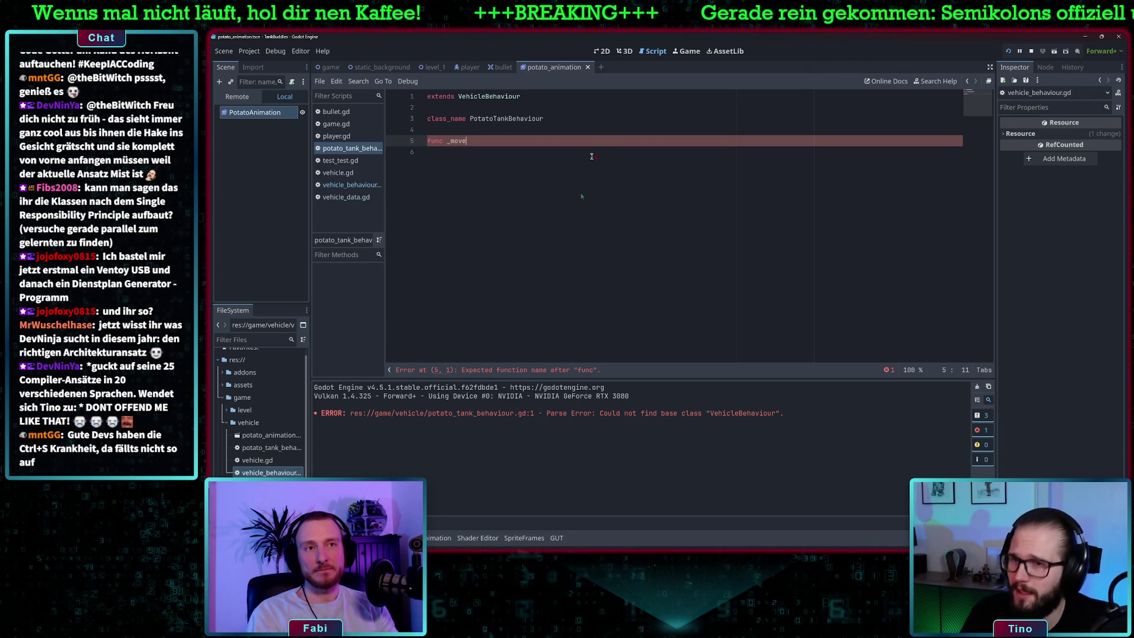
key(Return)
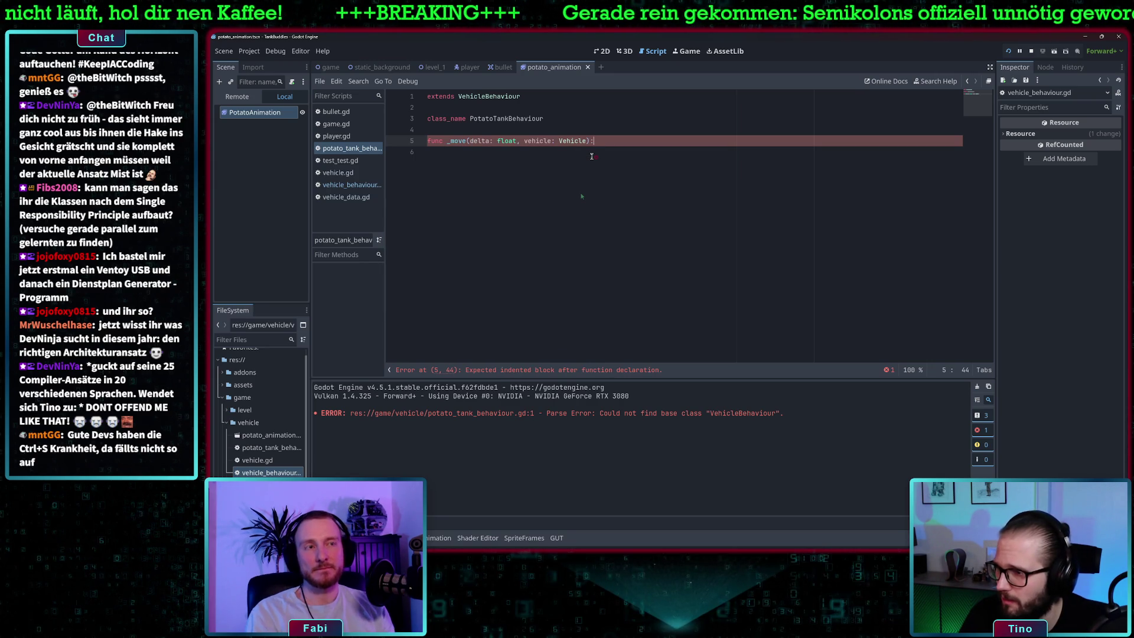
key(Return)
text(pass)
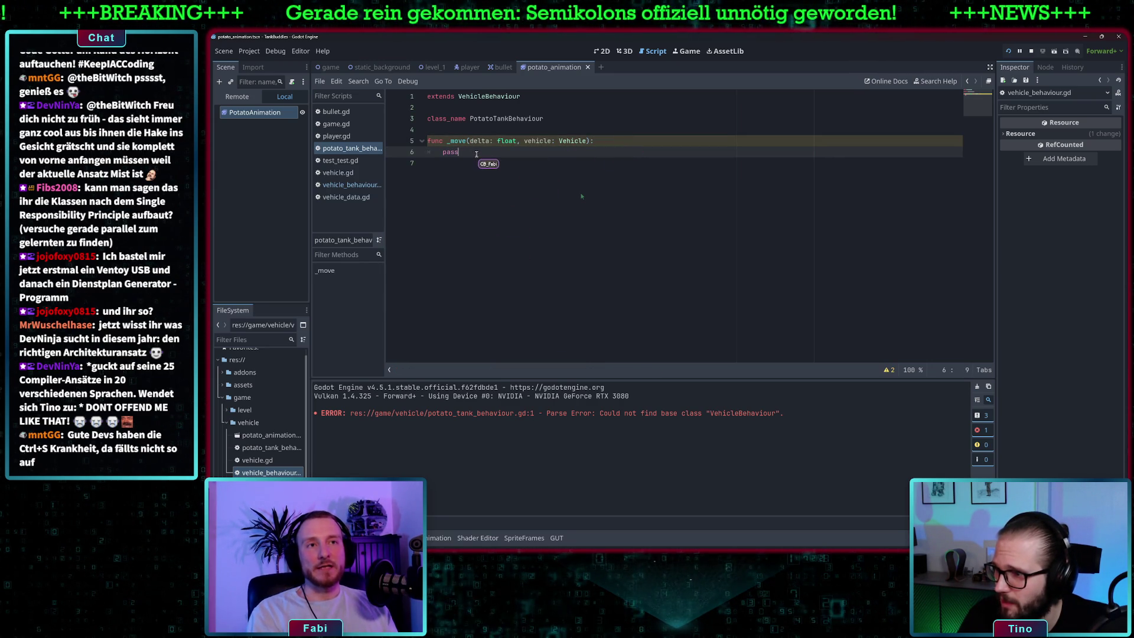
Step: Comment out both the func _move line and its pass line with #
drag(481, 155, 428, 142)
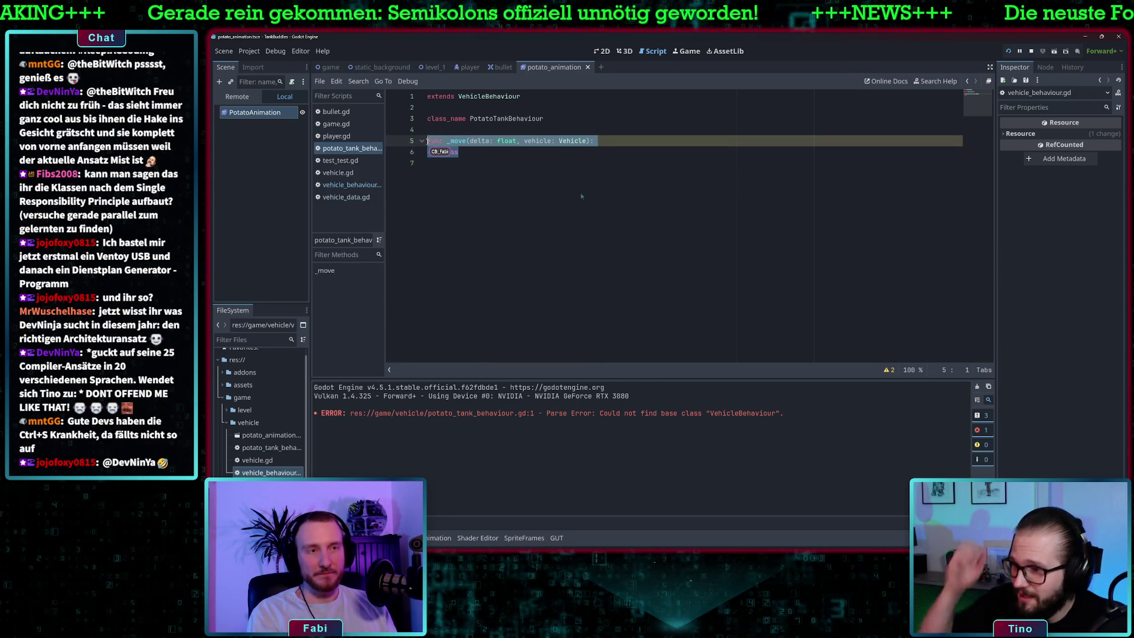
key(Left)
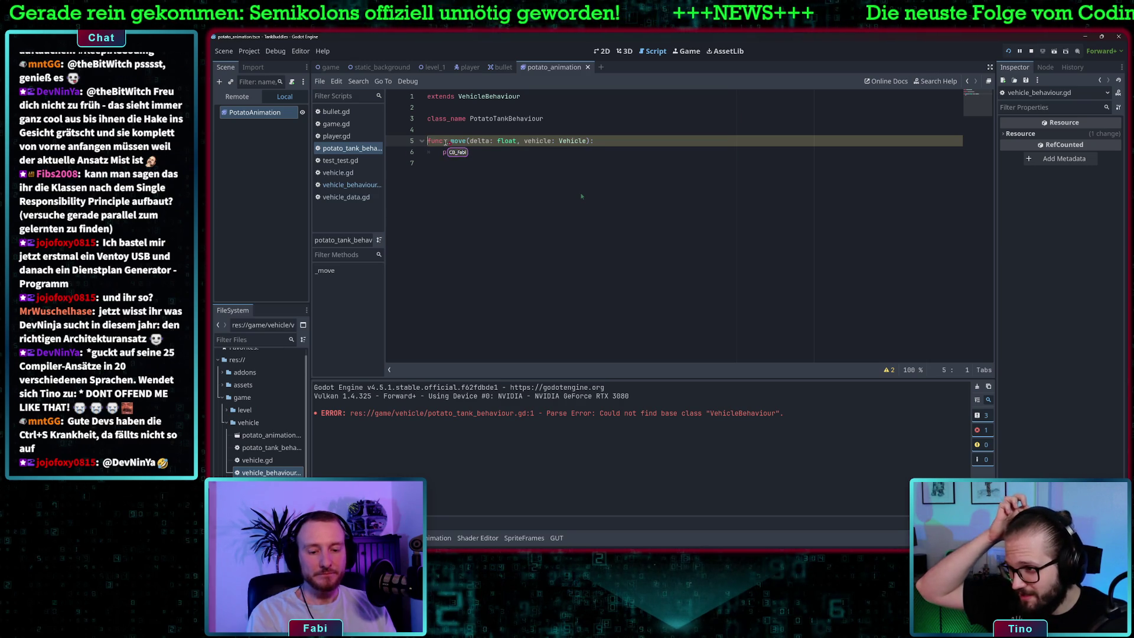
text(#)
key(End)
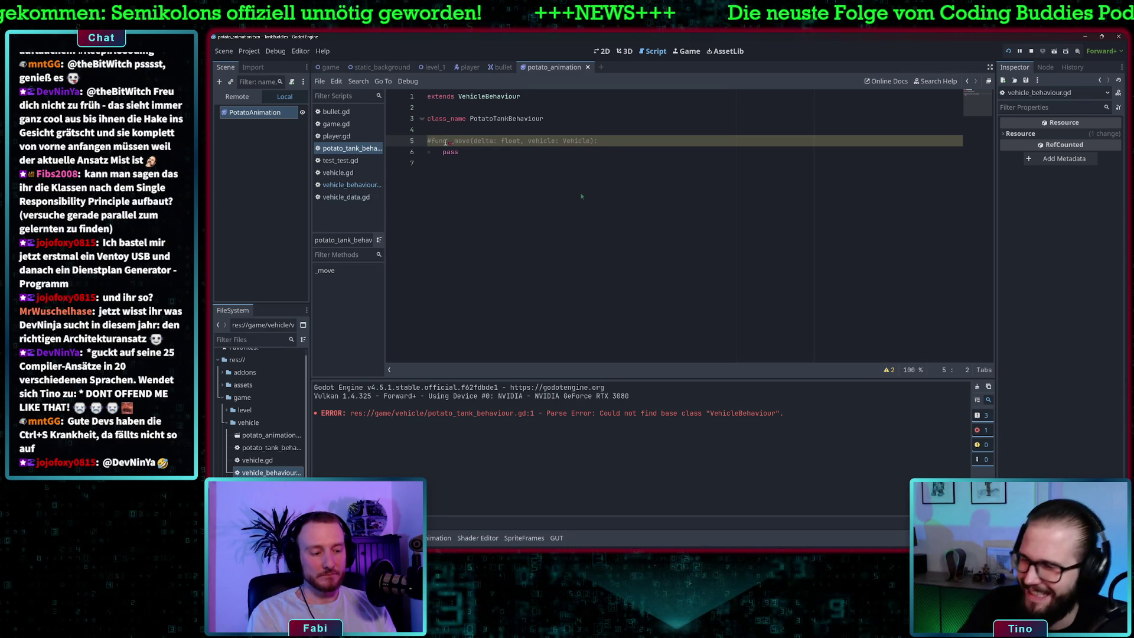
key(Down)
key(Home)
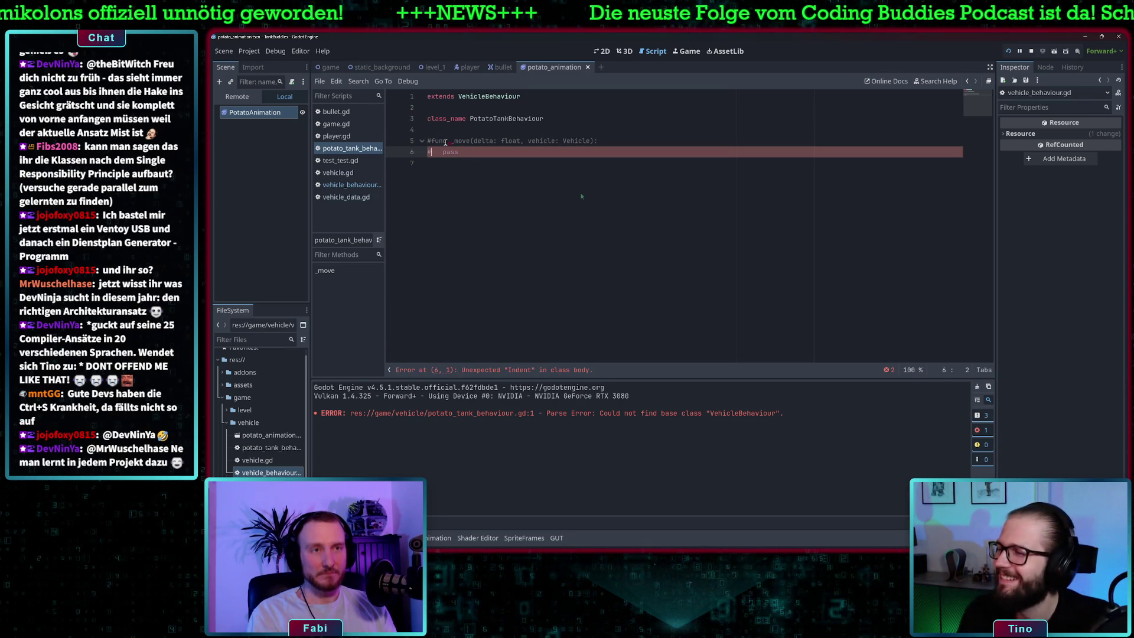
text(#)
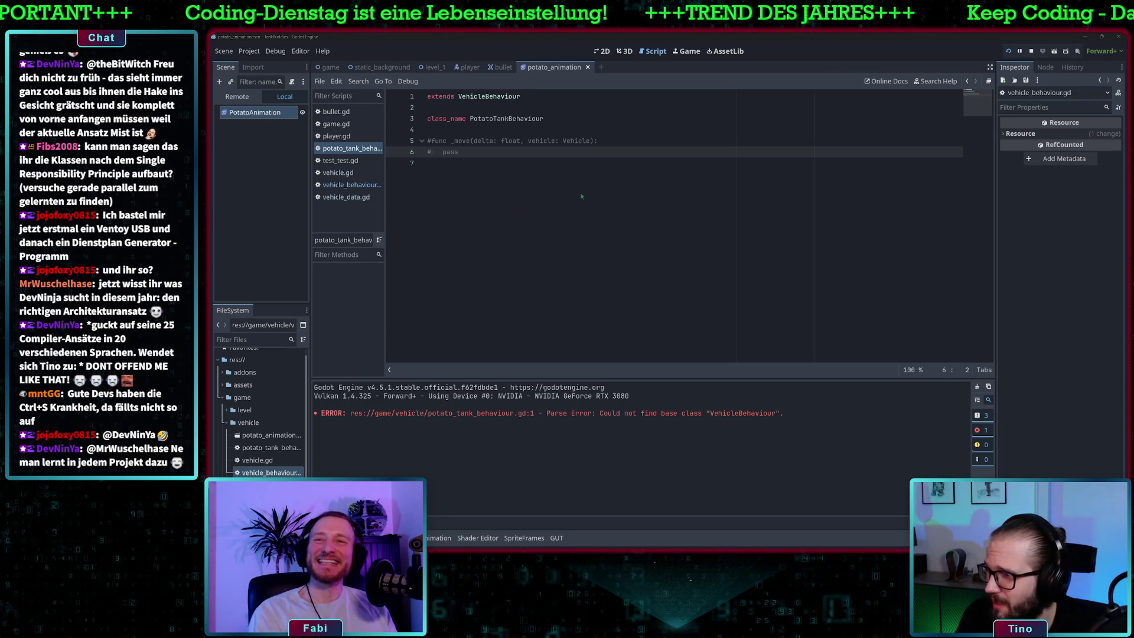
click(537, 141)
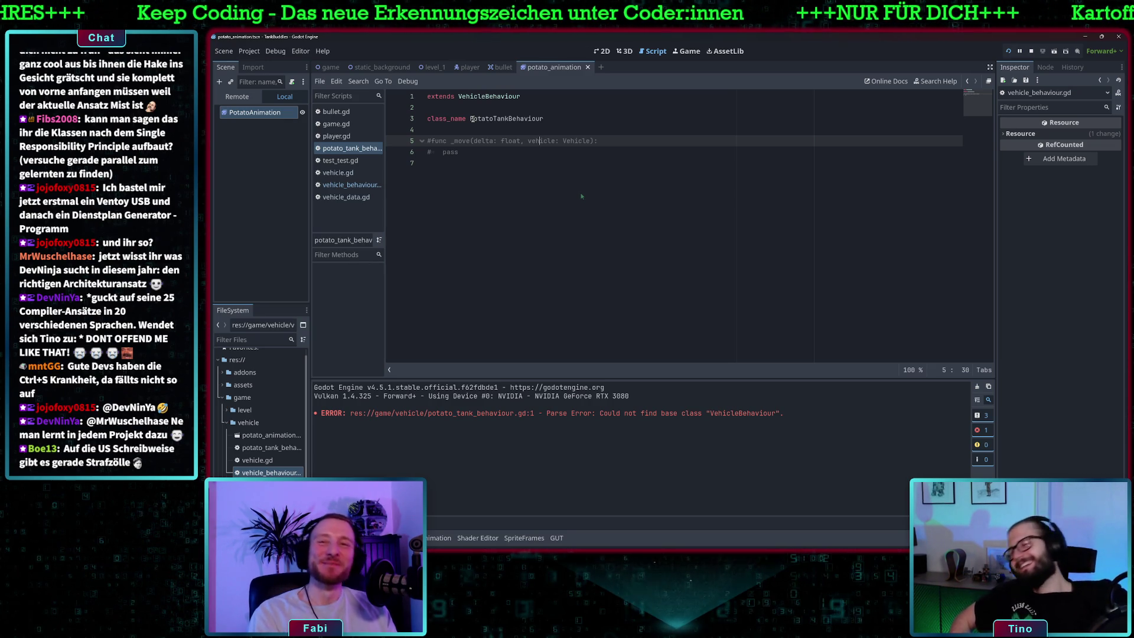
click(491, 155)
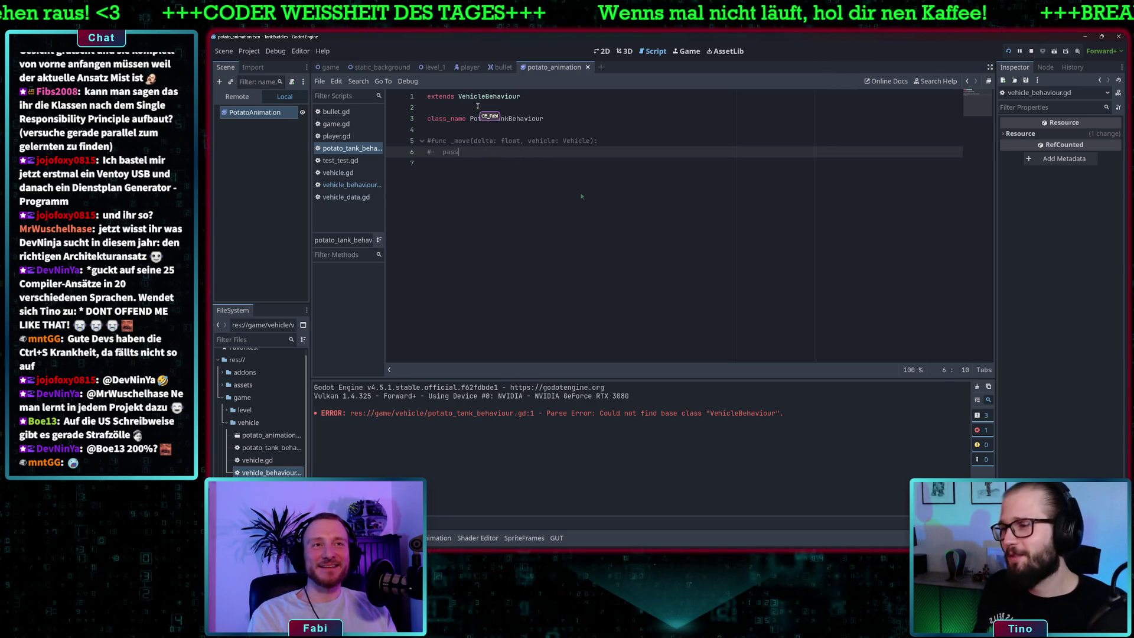
click(330, 67)
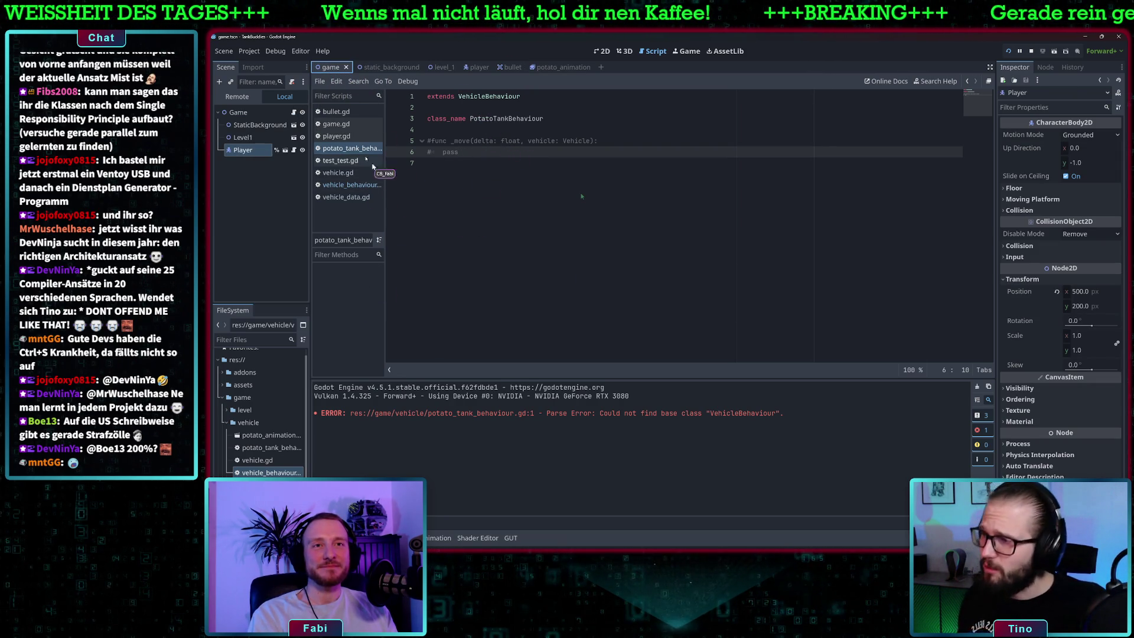
Step: Below the BULLET line in game.gd, add 'const VEHICLE = preload()', then bring up the planning whiteboard
click(339, 123)
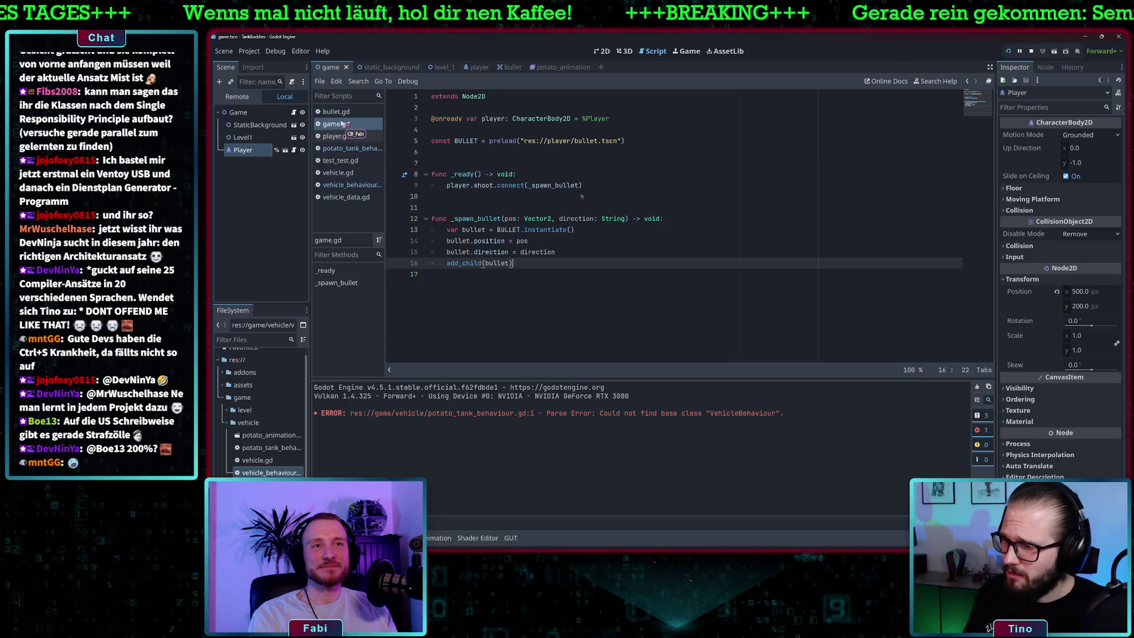
click(599, 183)
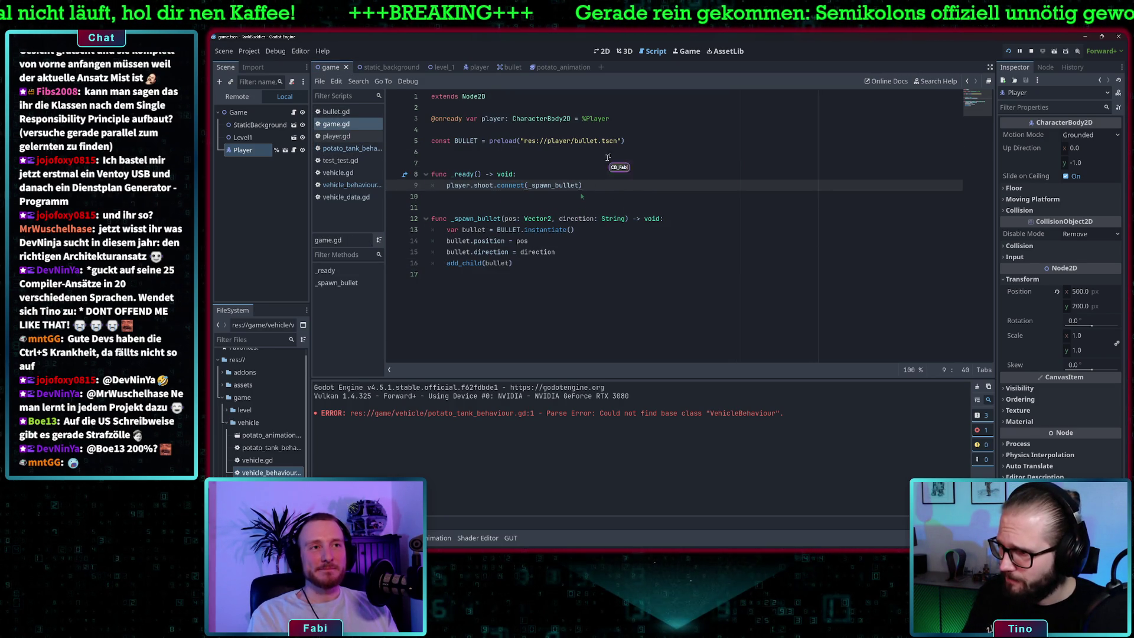
click(639, 140)
key(Return)
text(const )
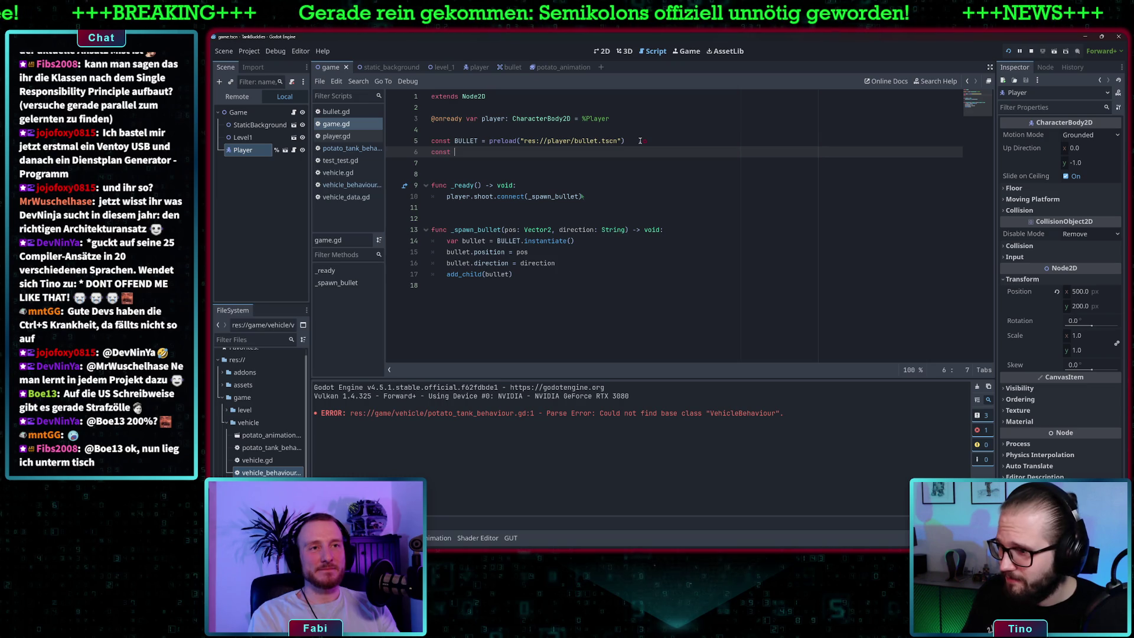
text(OBSTACLE)
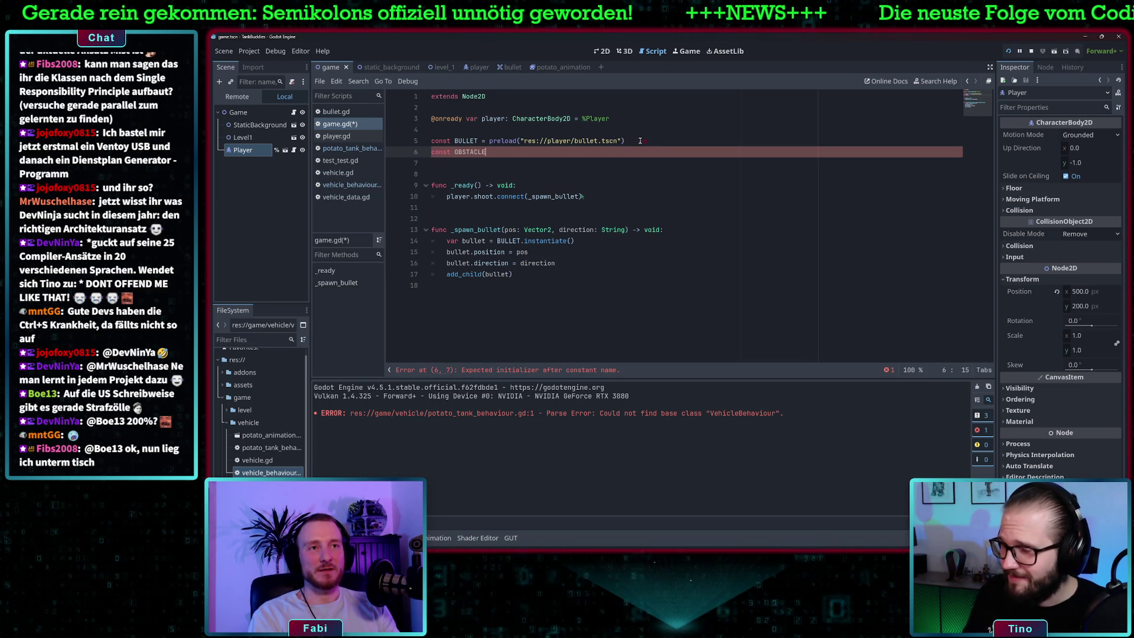
key(BackSpace)
key(BackSpace)
key(BackSpace)
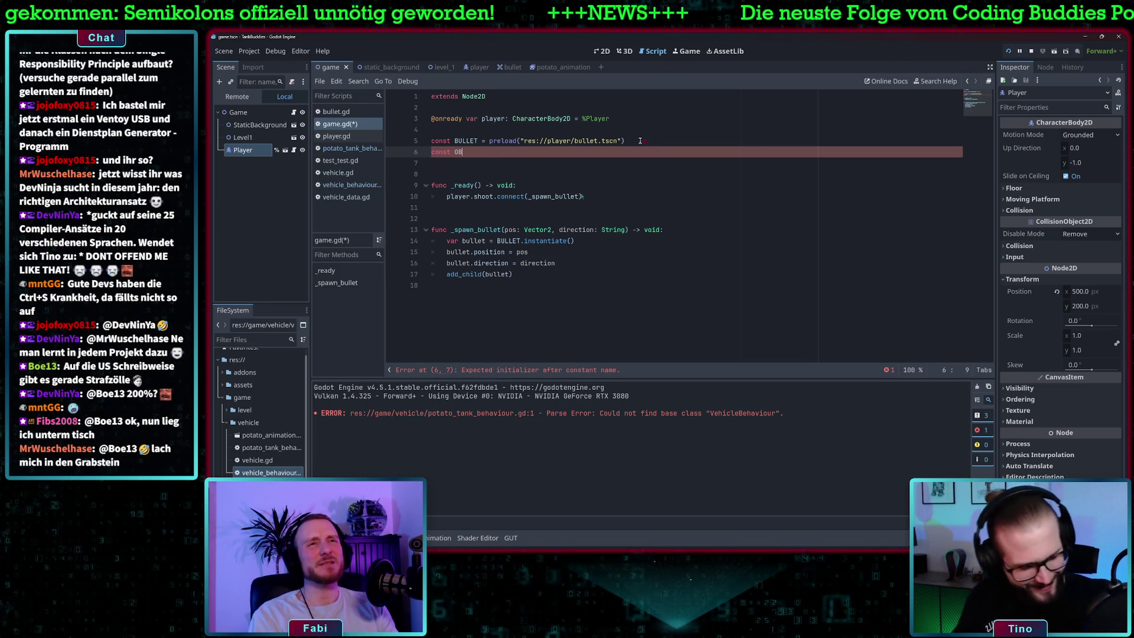
text(VEHICLE)
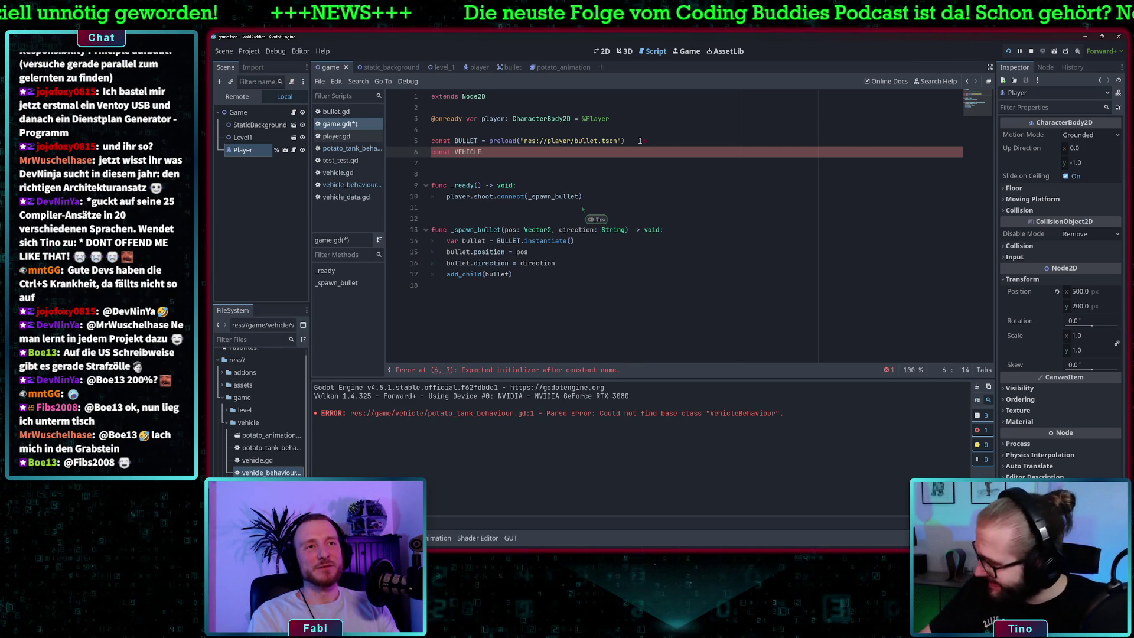
text( = prel)
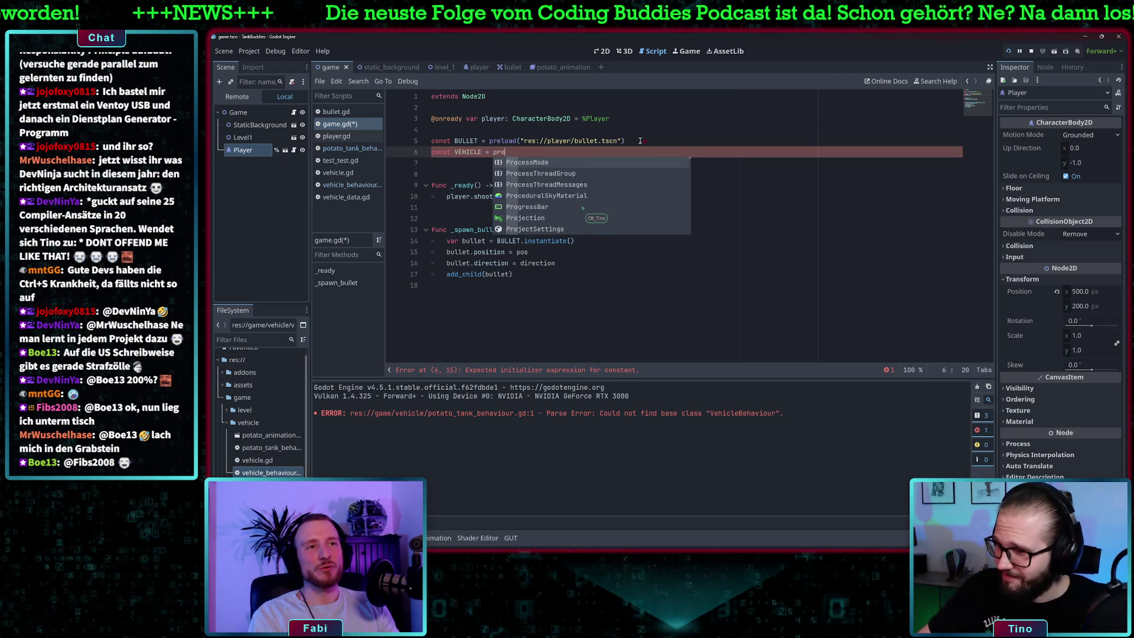
key(Return)
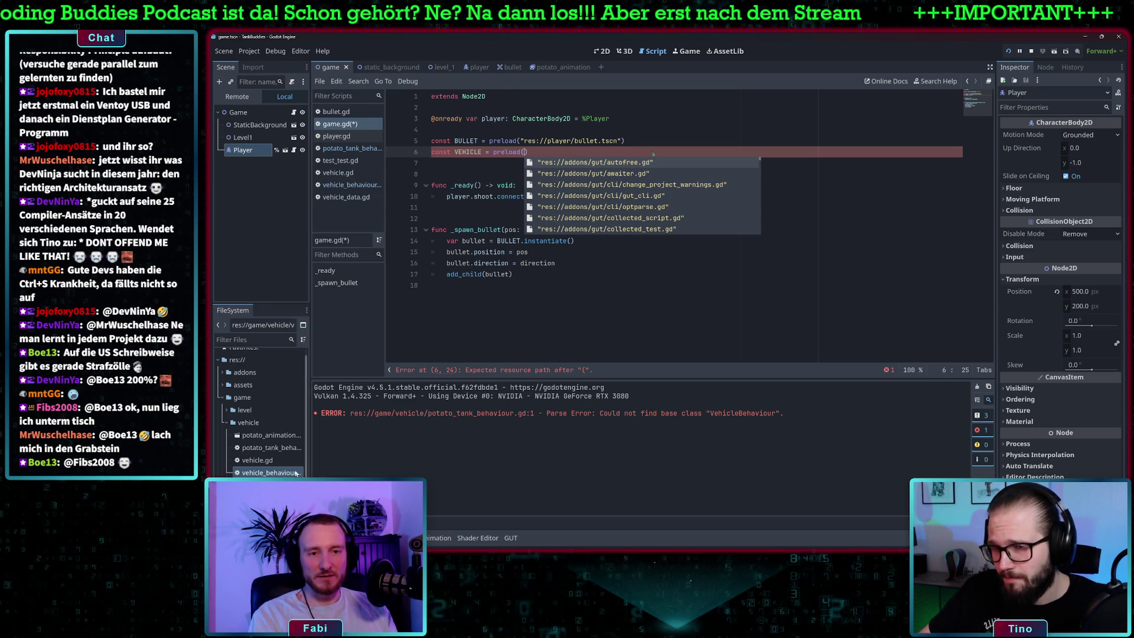
drag(309, 462, 341, 457)
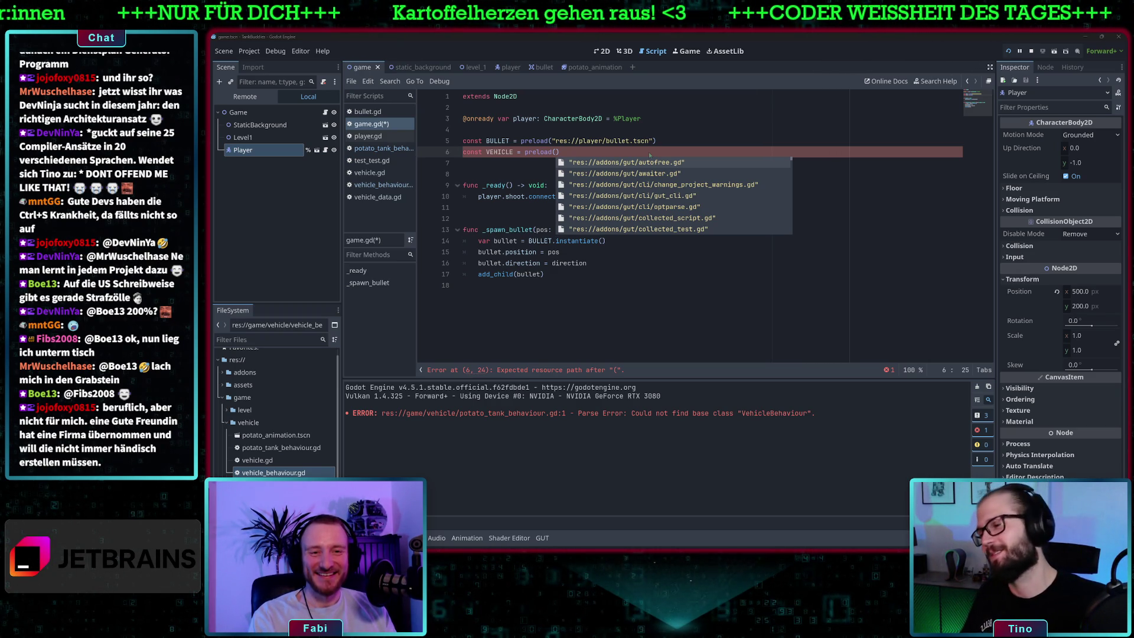
key(alt+Tab)
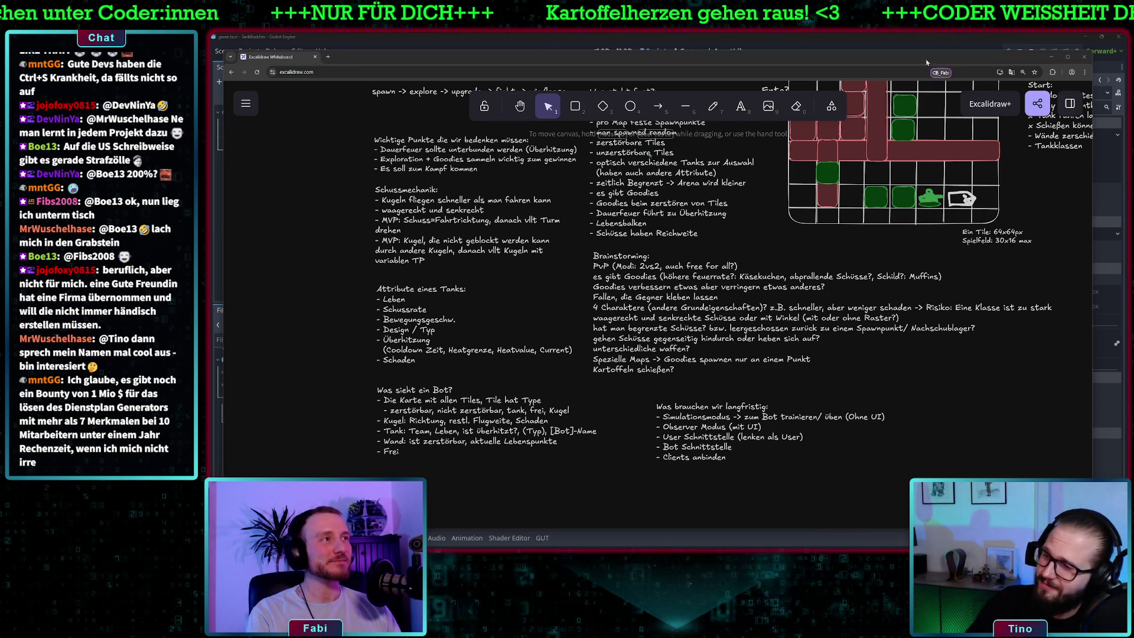
click(638, 35)
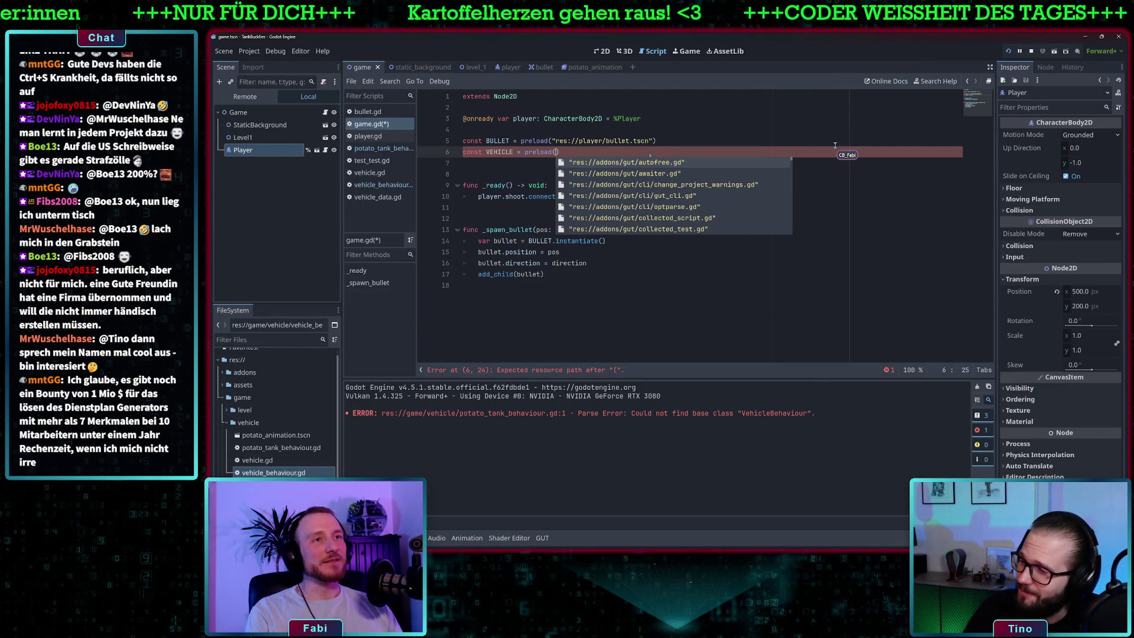
click(668, 141)
click(557, 152)
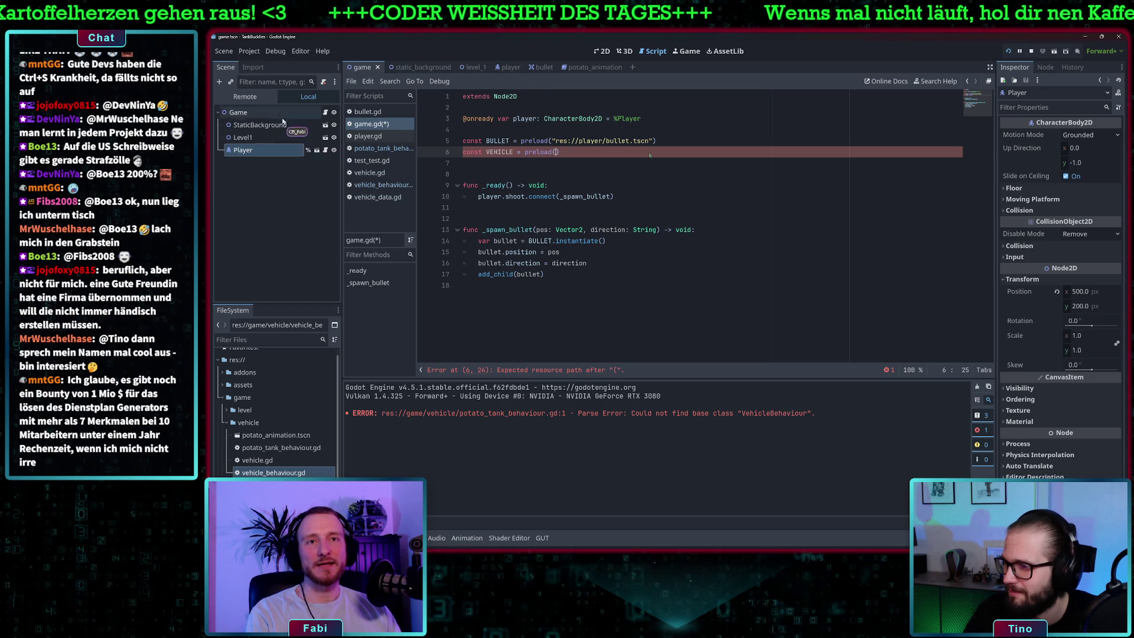
Step: Create vehicle.tscn as a 2D scene in the vehicle folder from the FileSystem context menu
right_click(251, 424)
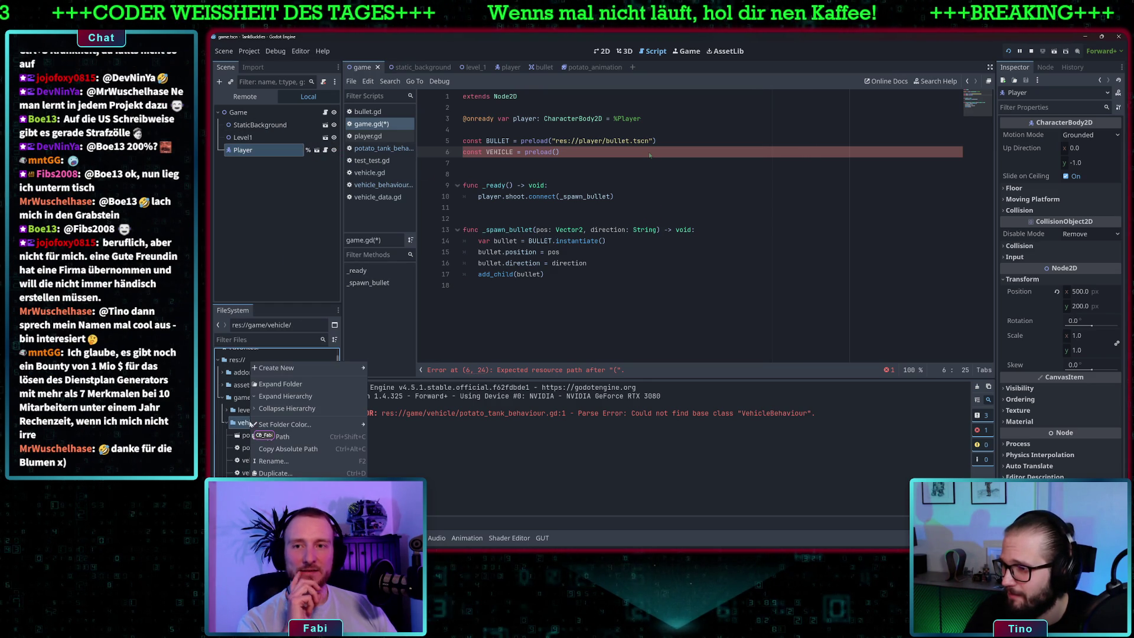
mouse_move(362, 368)
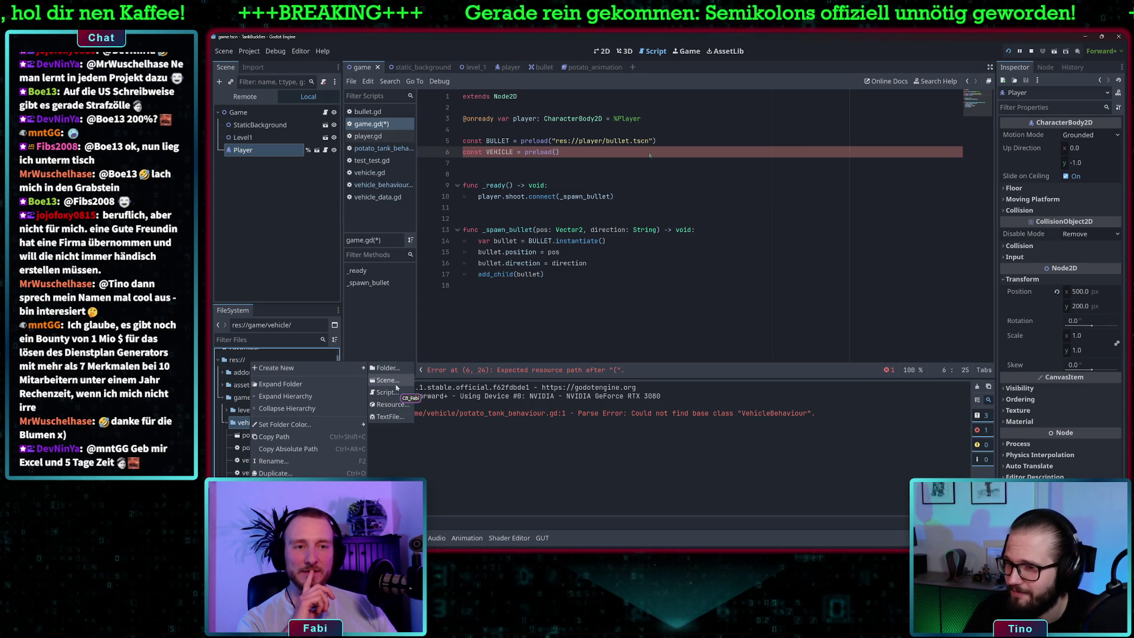
click(396, 388)
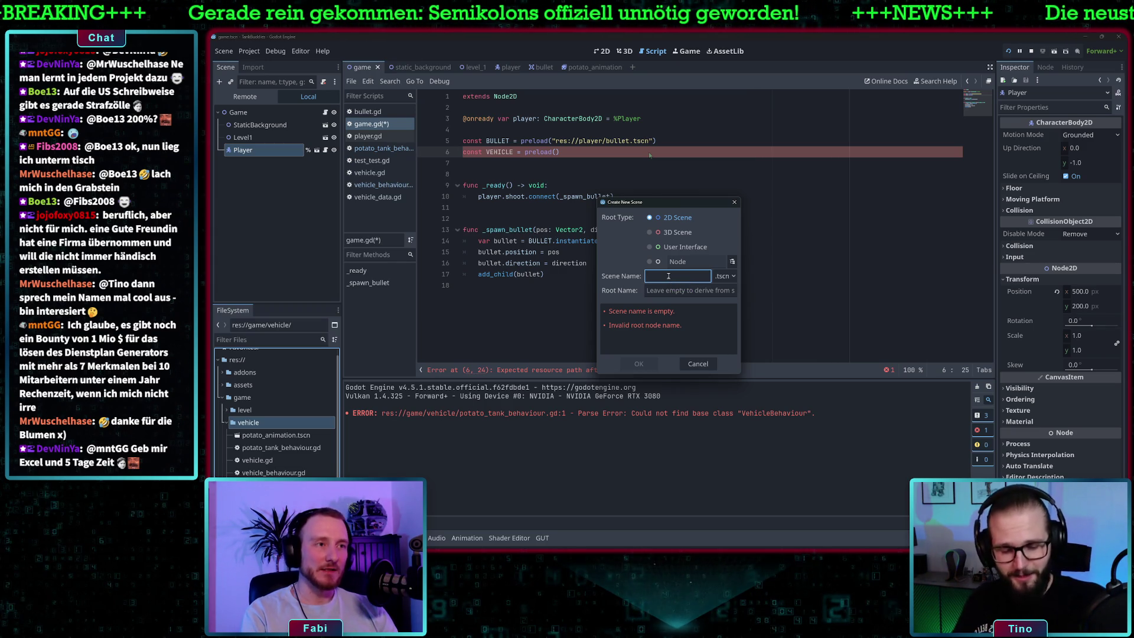
text(vehicle)
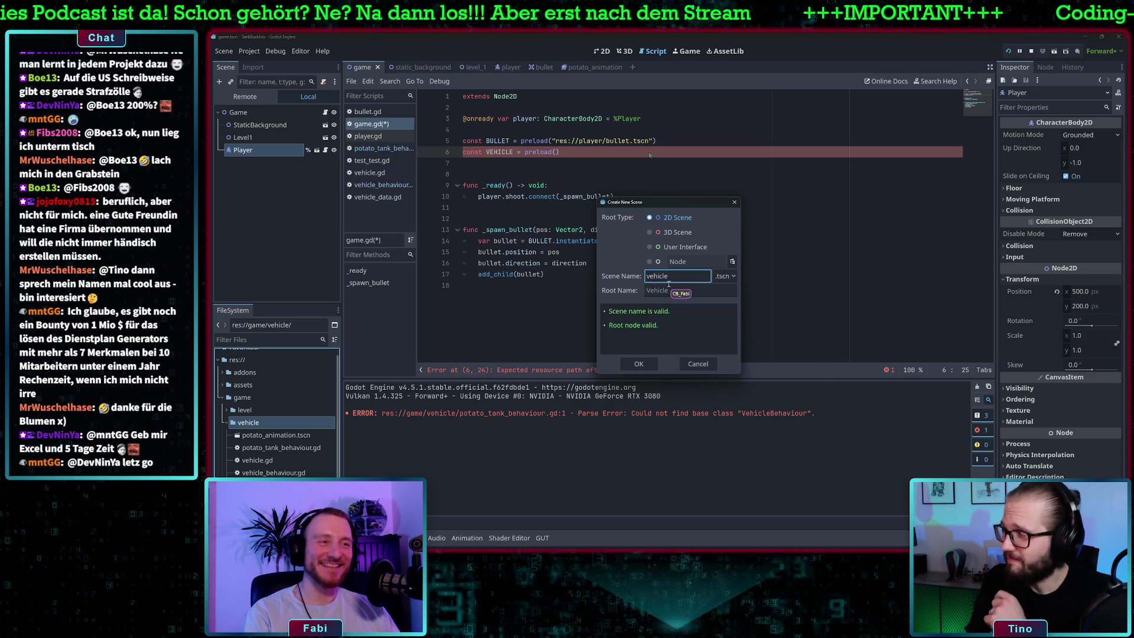
click(648, 364)
click(649, 364)
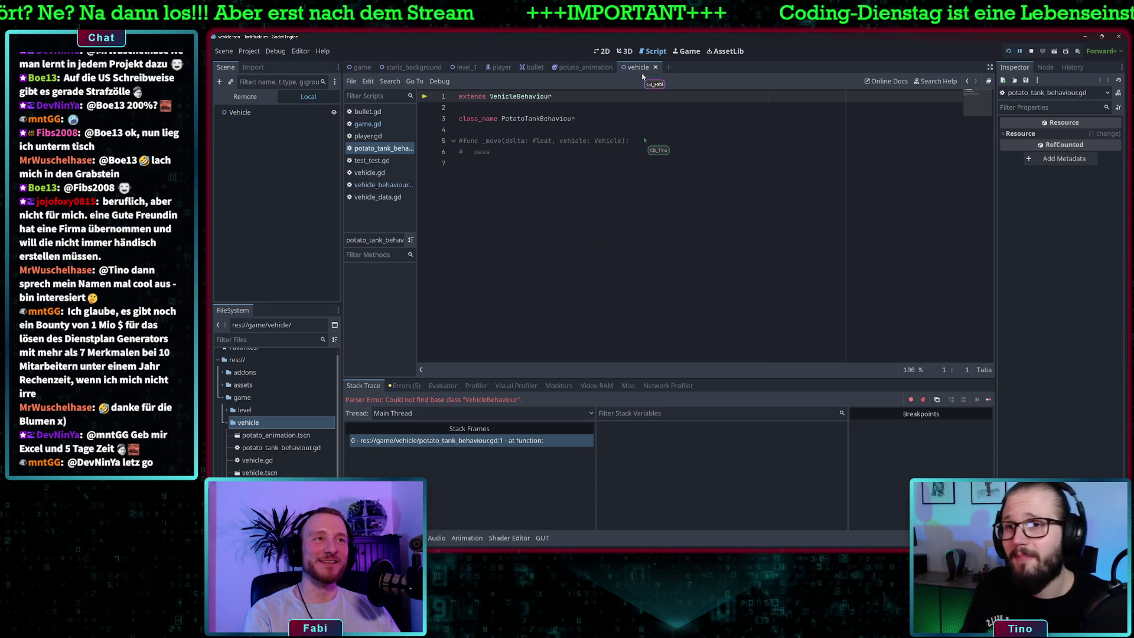
Step: Add a CollisionShape2D child under the Vehicle root by searching 'colli' in Add Child Node
click(260, 112)
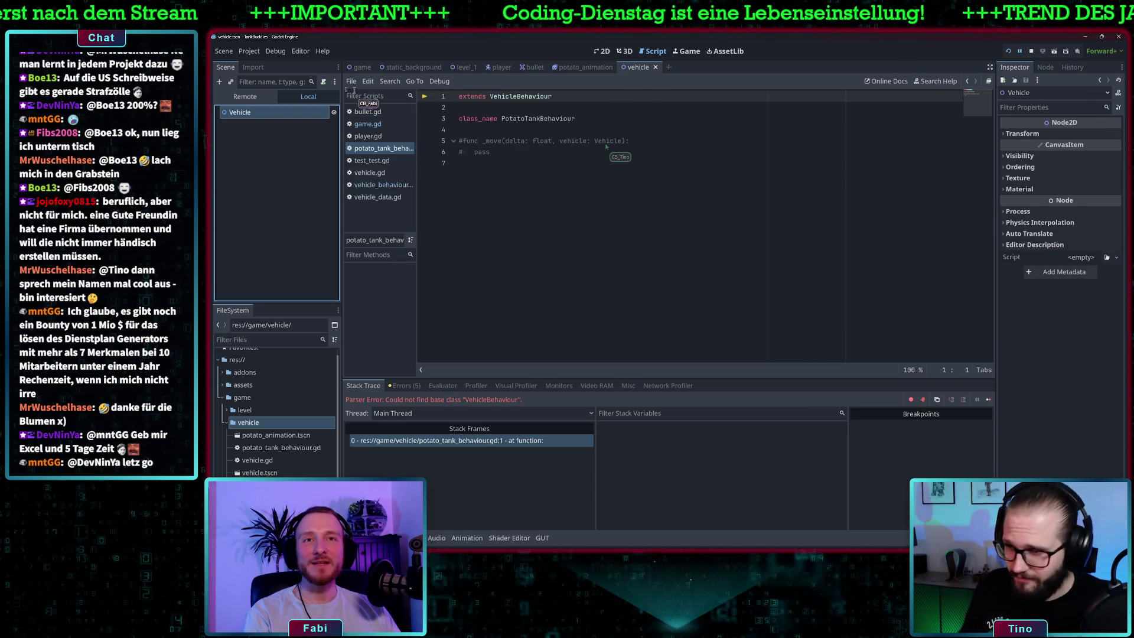
right_click(248, 112)
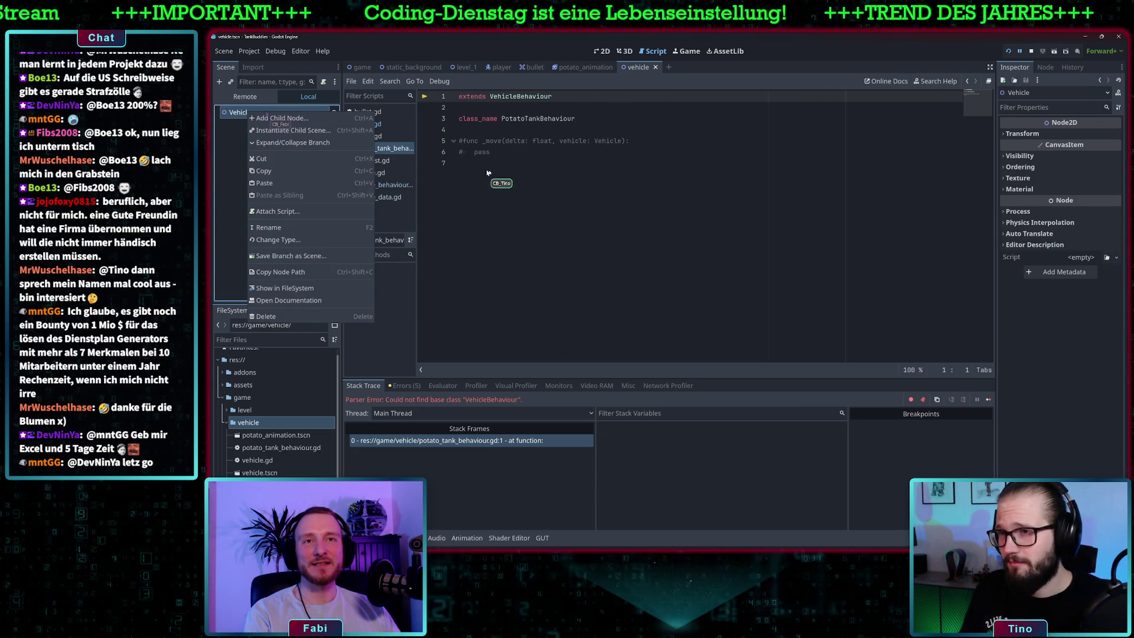
key(Escape)
right_click(255, 117)
click(282, 122)
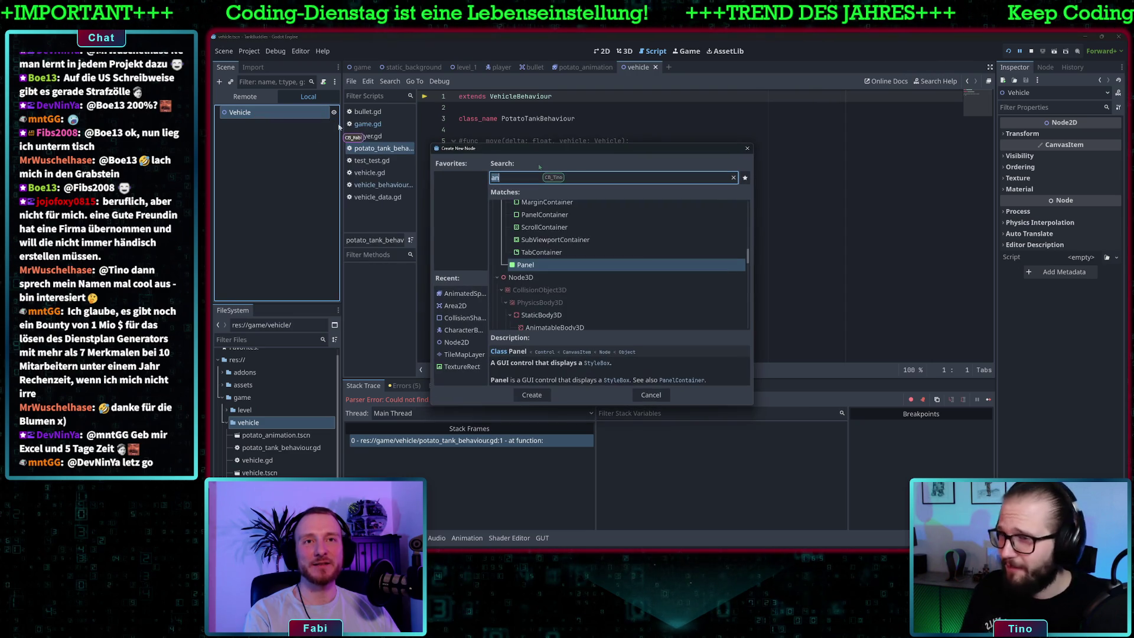
text(an)
scroll(575, 252, up, 5)
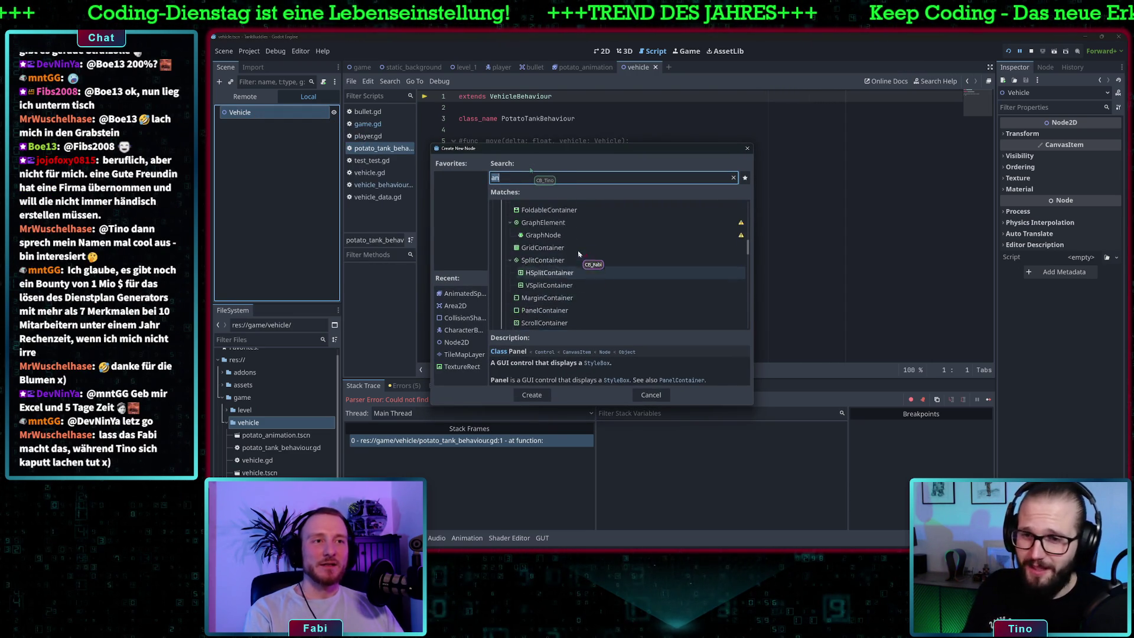
scroll(575, 253, up, 5)
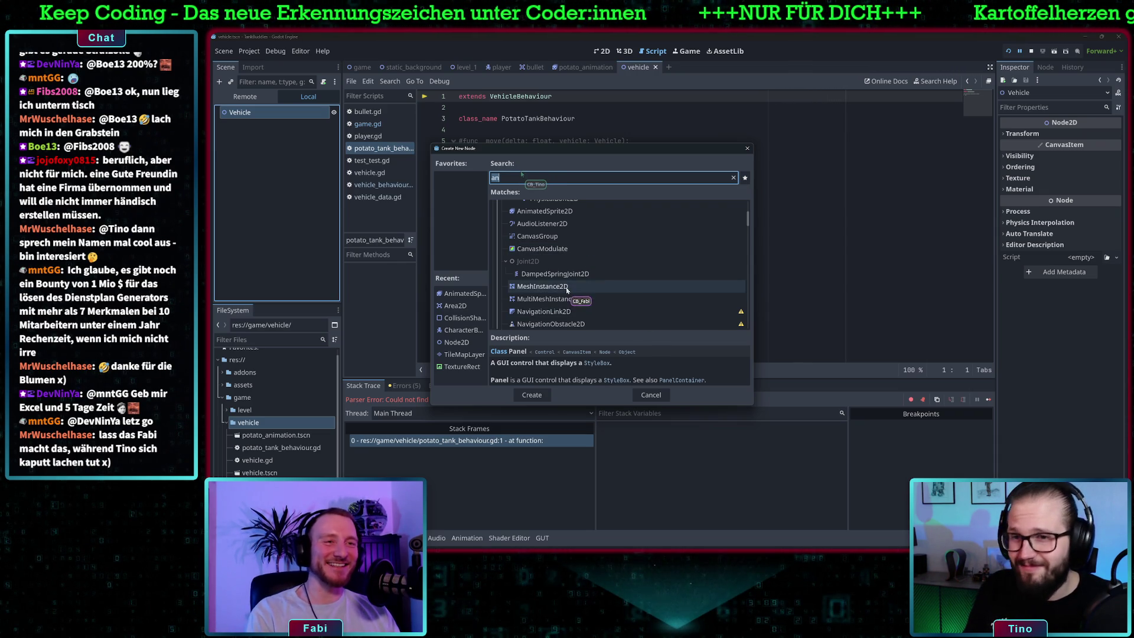
scroll(591, 296, up, 3)
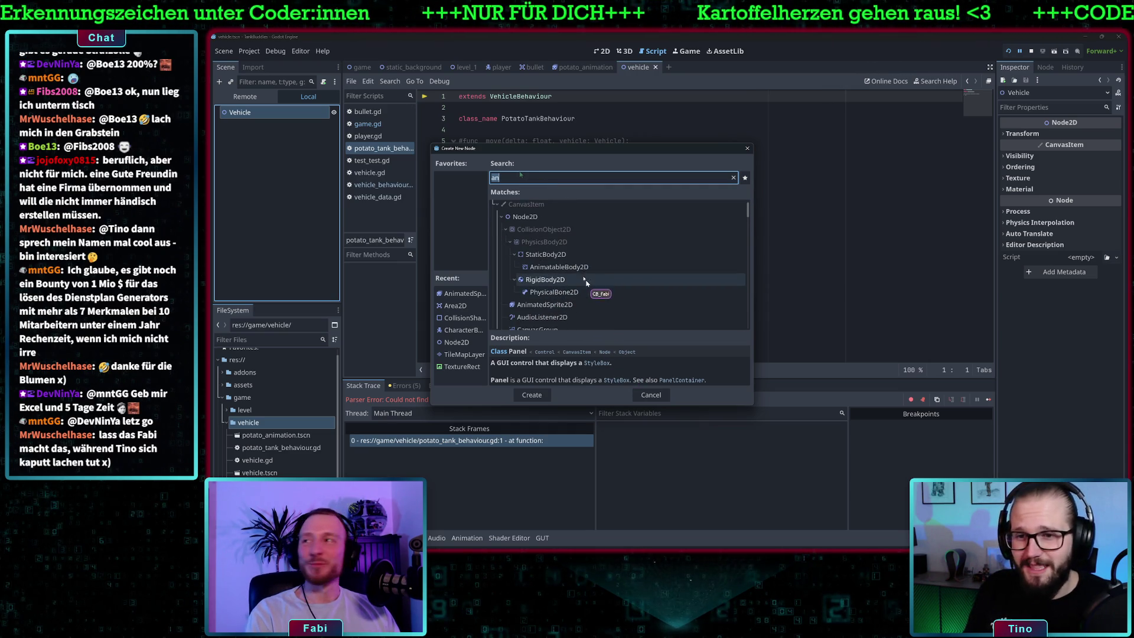
scroll(596, 275, down, 1)
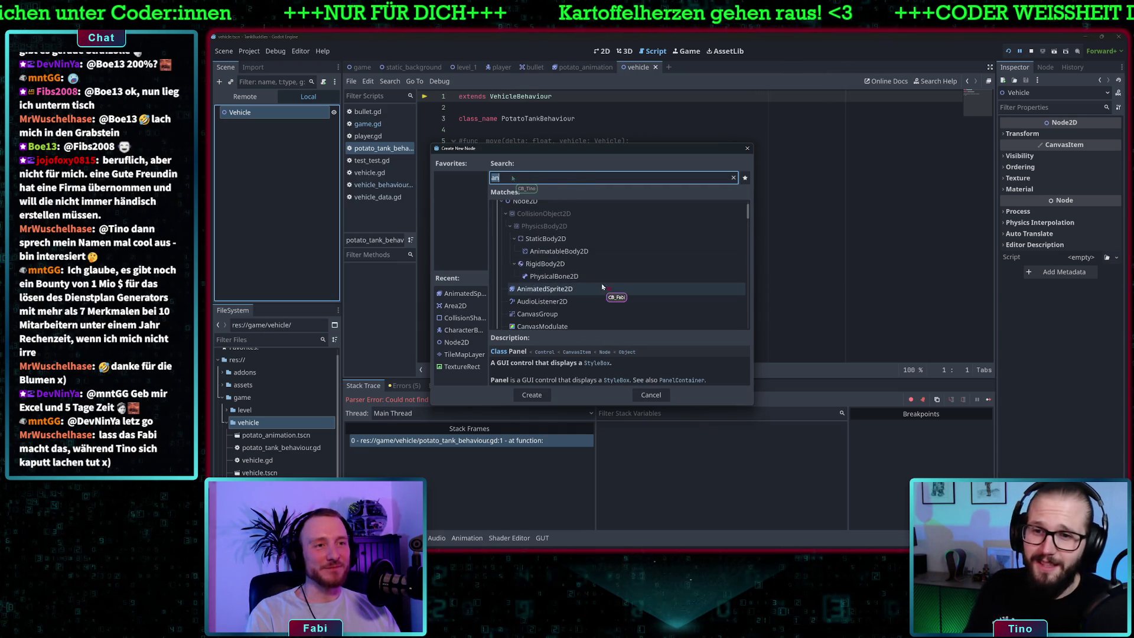
text(colli)
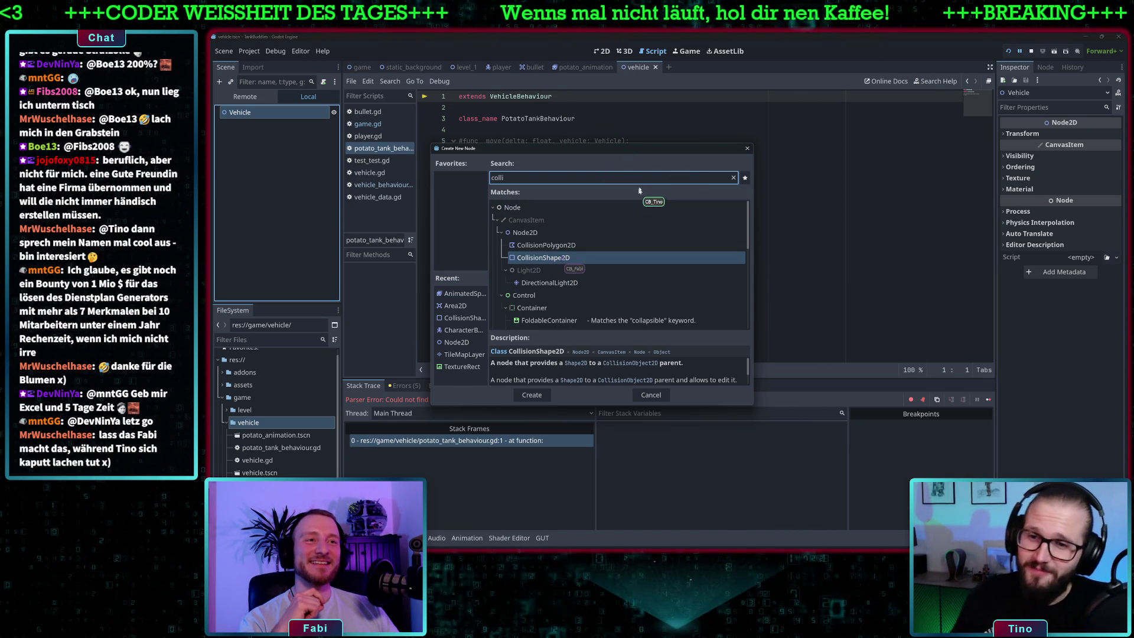
double_click(560, 258)
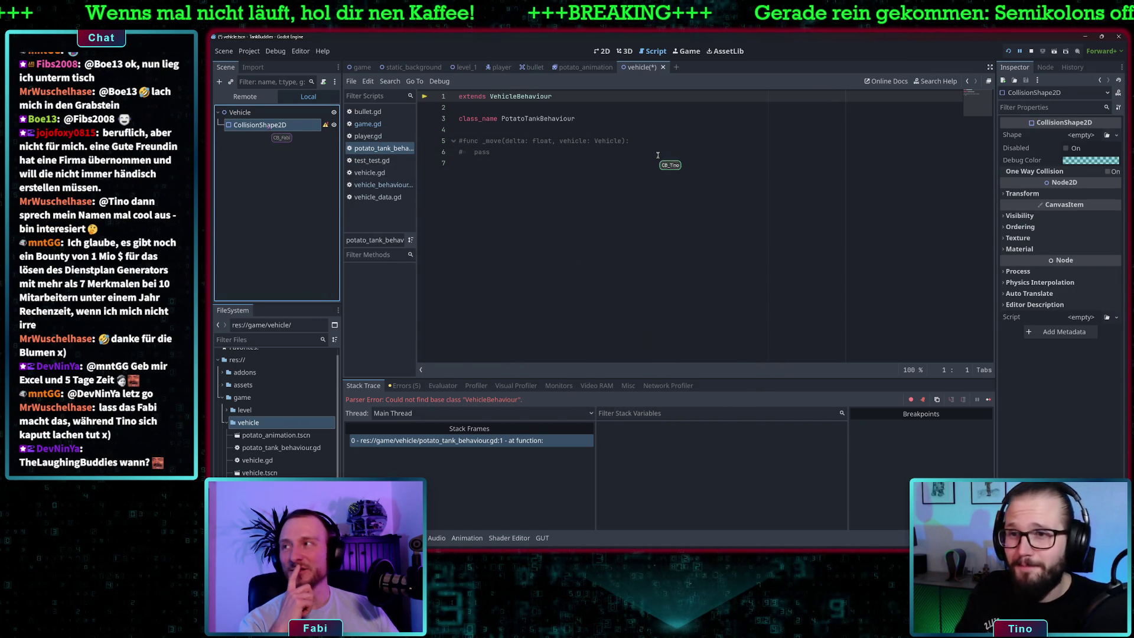
click(254, 112)
Step: Add an Area2D child to Vehicle and drag the CollisionShape2D beneath it
right_click(254, 116)
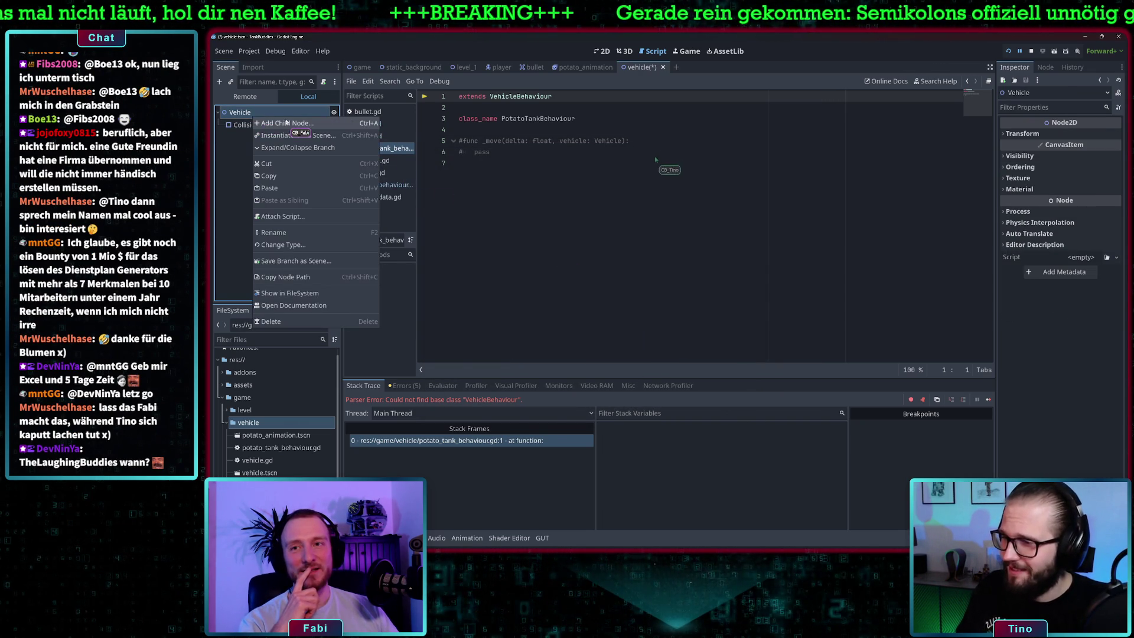
click(286, 123)
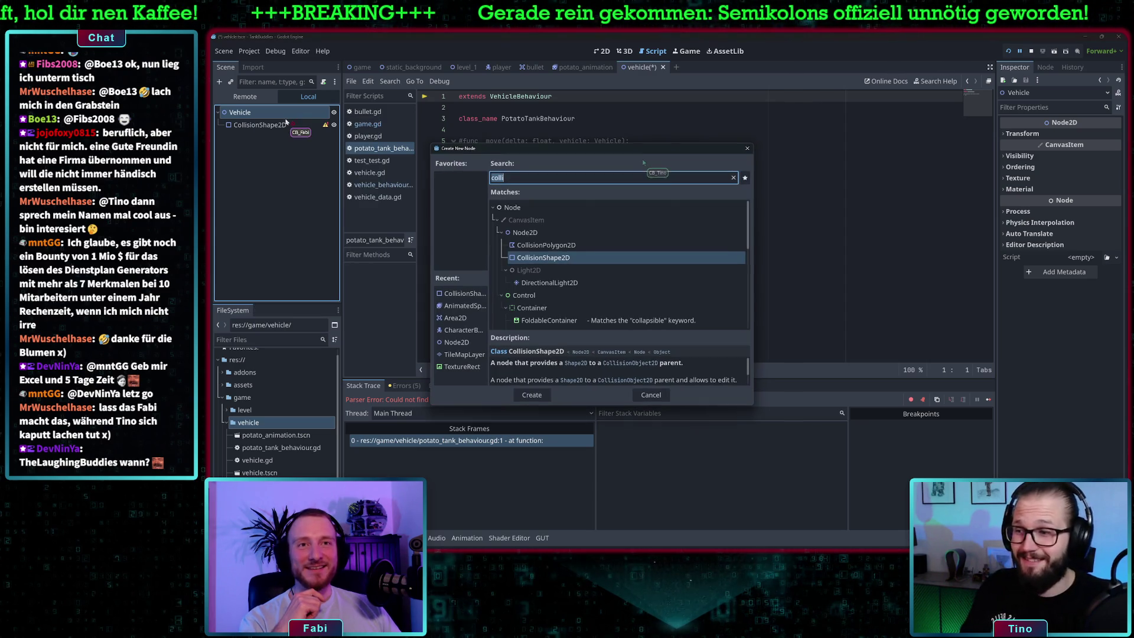
key(BackSpace)
key(BackSpace)
key(BackSpace)
key(BackSpace)
text(area)
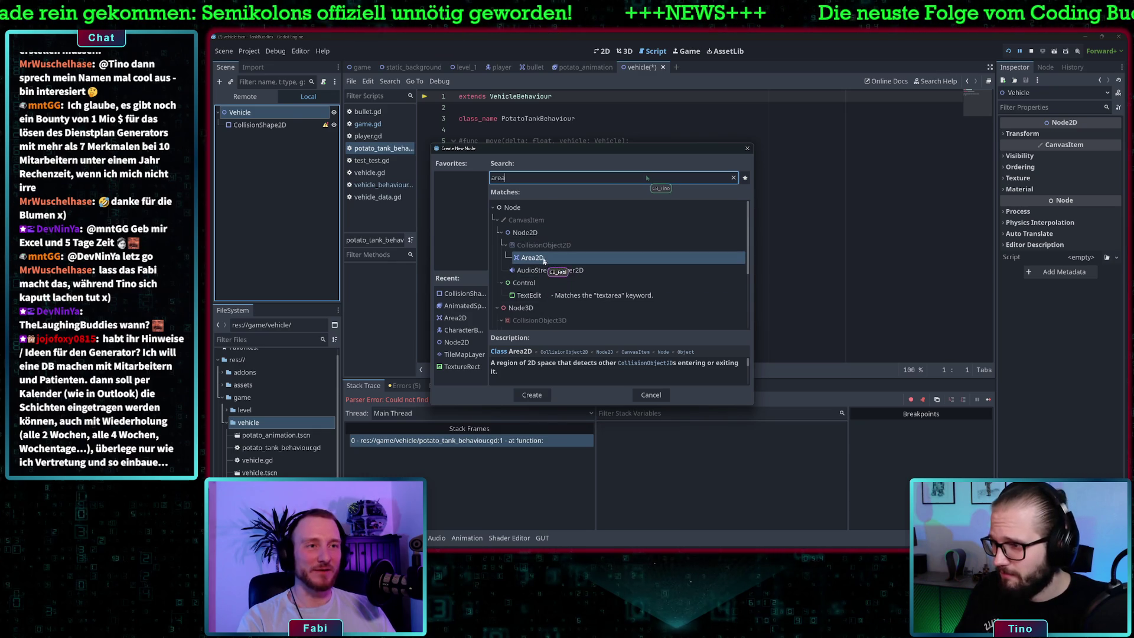
double_click(543, 262)
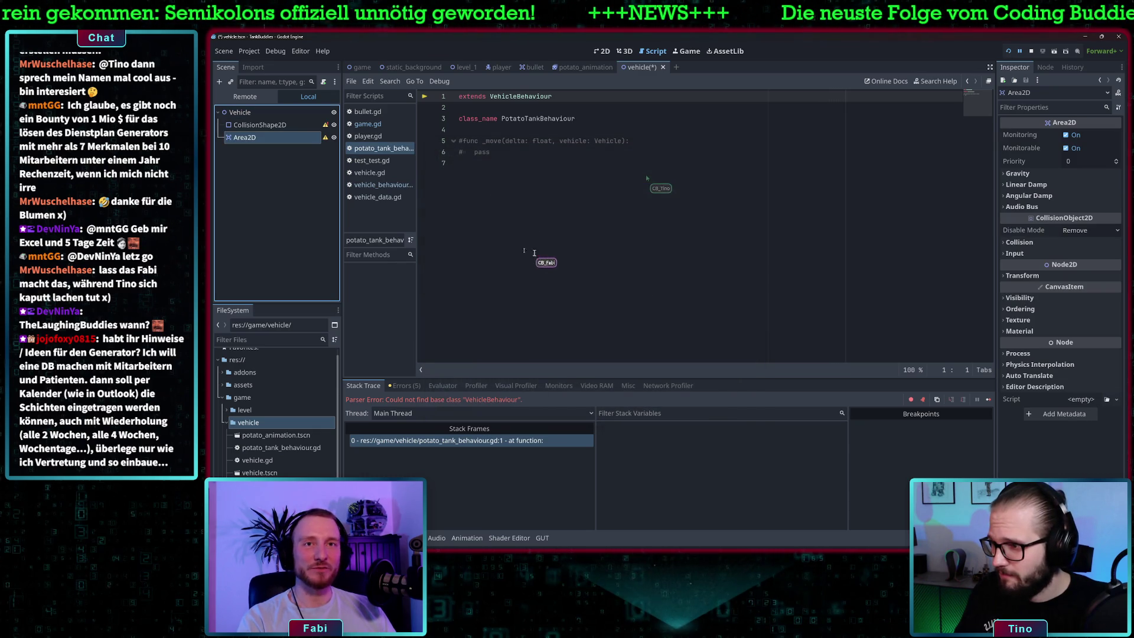
drag(266, 126, 264, 141)
click(267, 125)
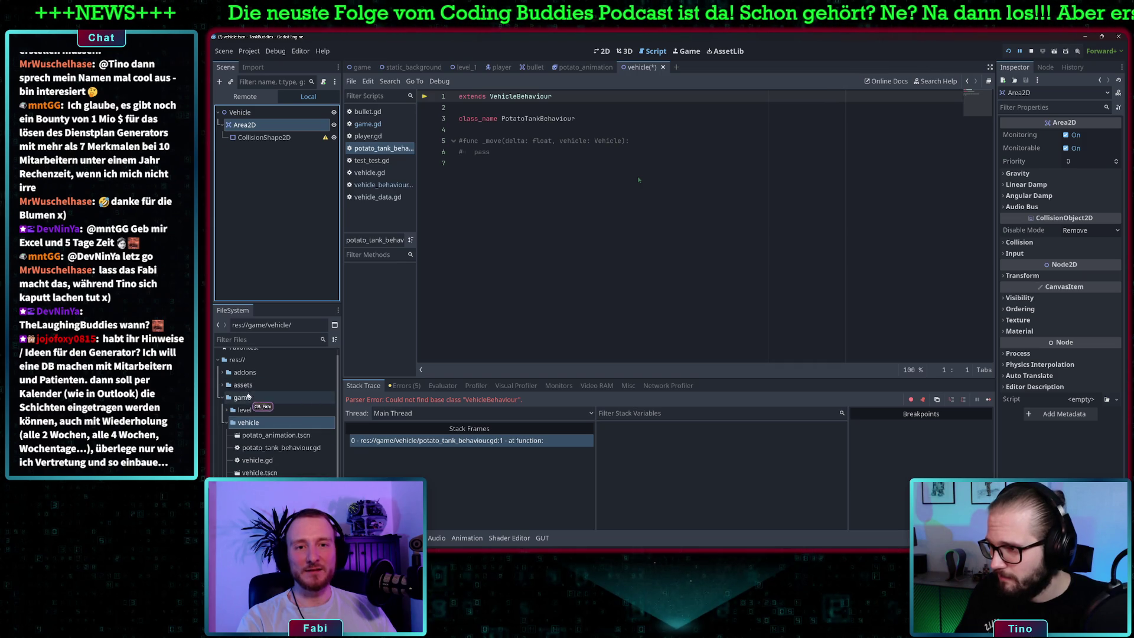
Step: Inspect the player scene's CollisionShape2D and AnimatedSprite2D, then reopen the vehicle scene
scroll(266, 425, down, 2)
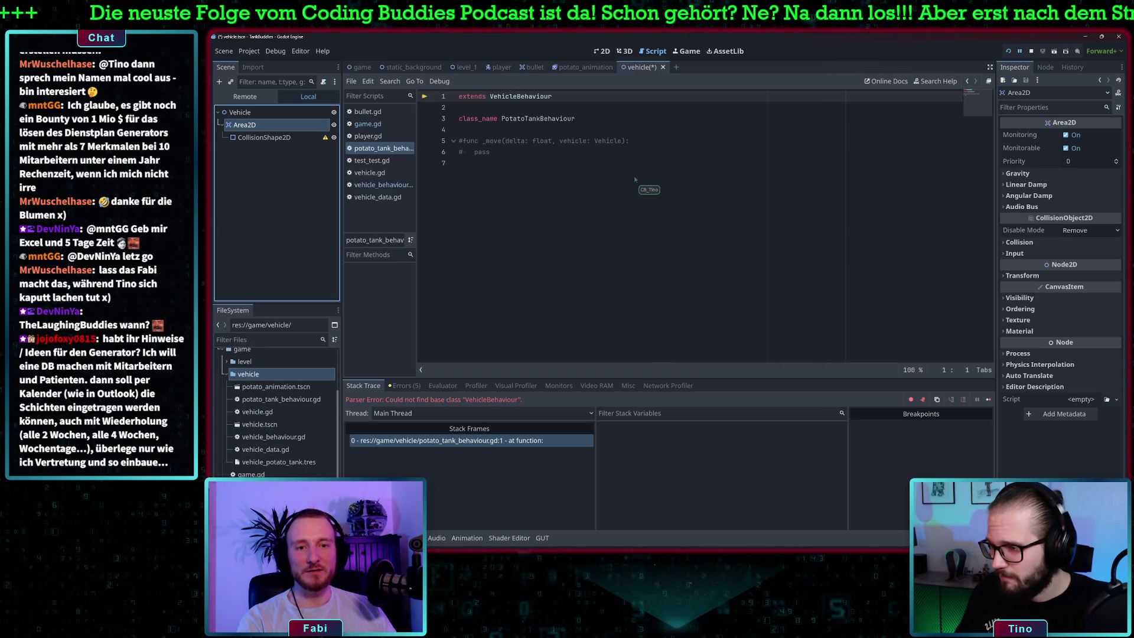
scroll(278, 414, down, 1)
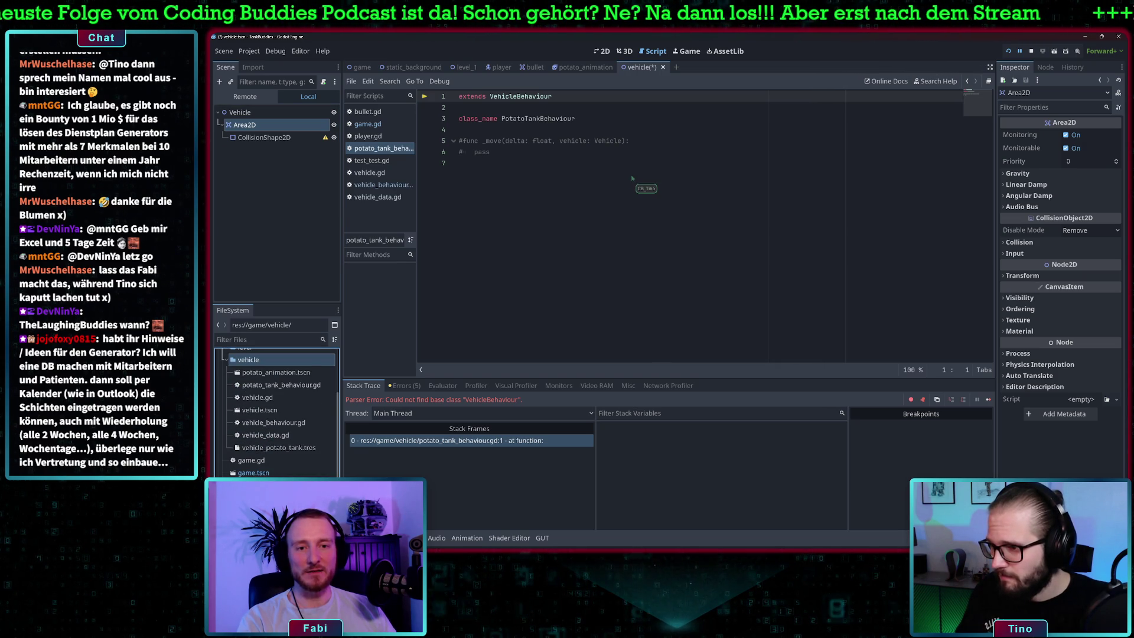
scroll(277, 413, down, 2)
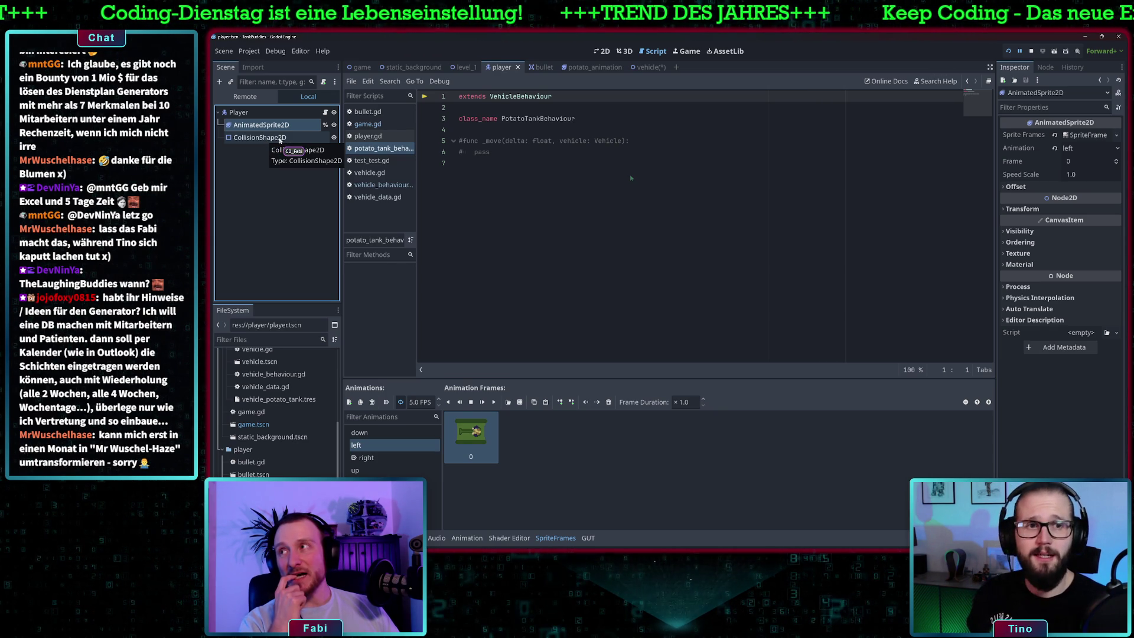
click(279, 138)
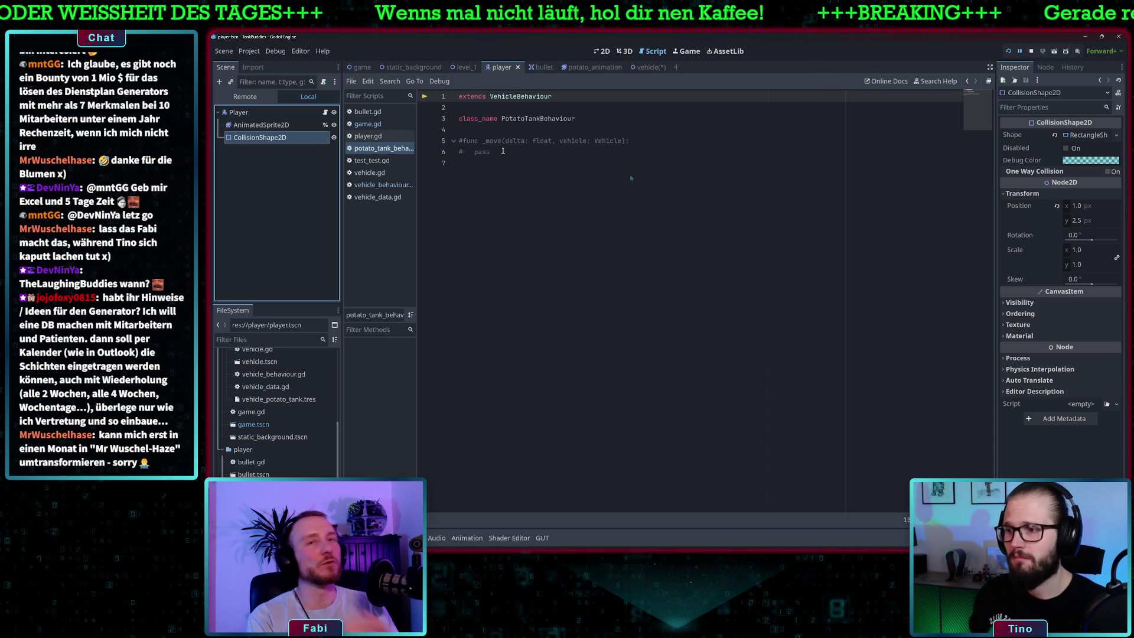
click(261, 125)
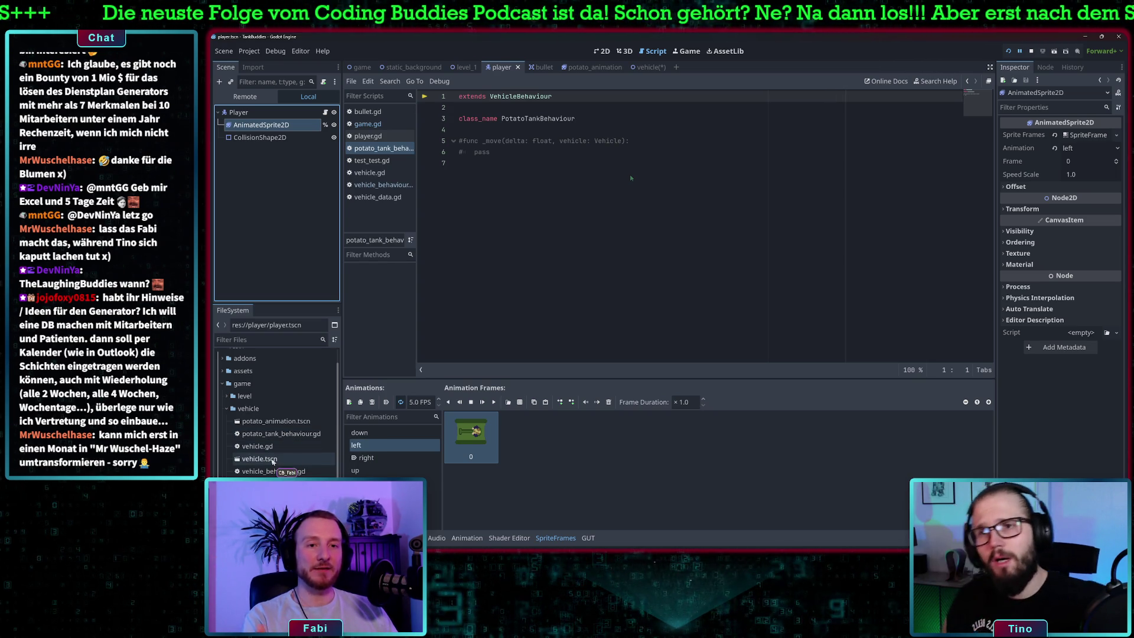
double_click(260, 459)
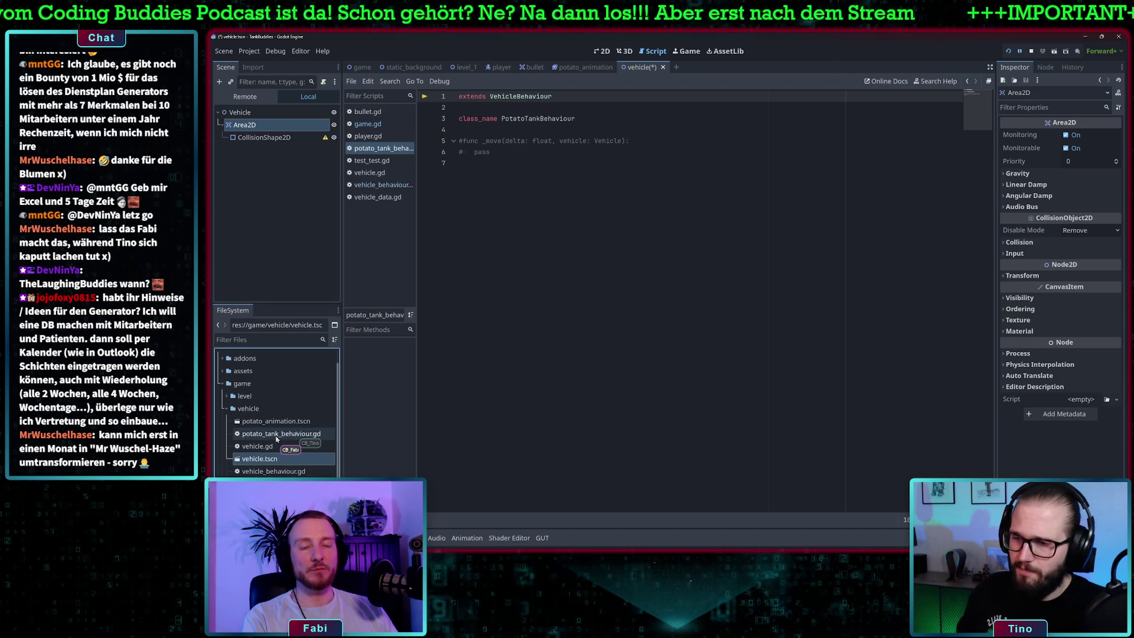
Step: Open the vehicle_potato_tank.tres resource to inspect its VehicleData properties
click(275, 495)
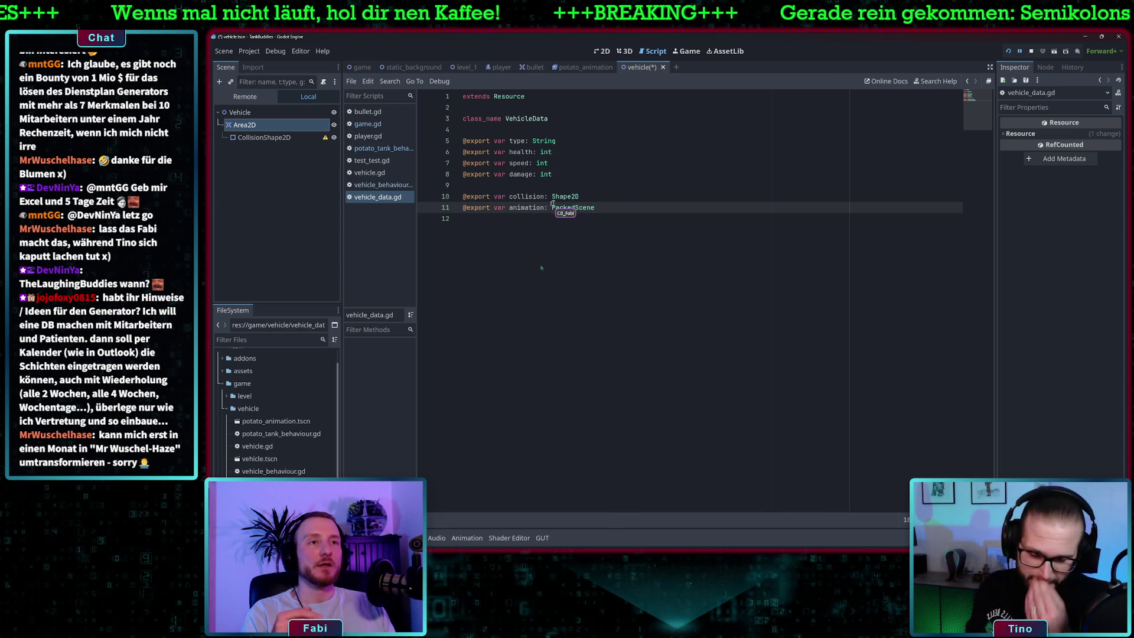
Step: Save vehicle.tscn, then reopen it, select its CollisionShape2D and open vehicle.gd
key(ctrl+s)
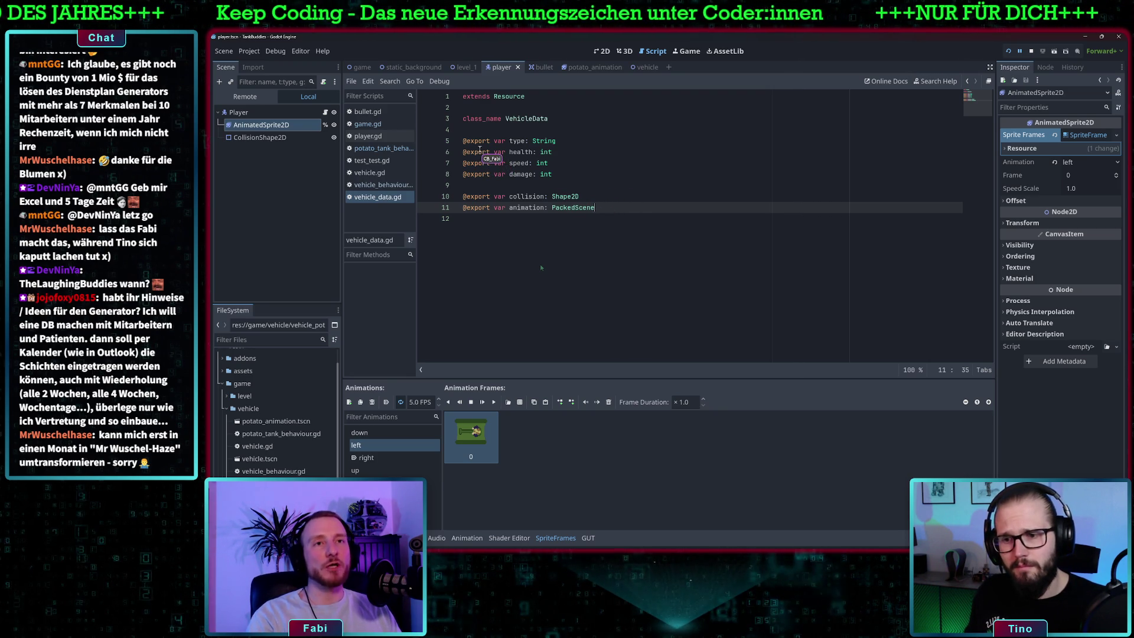
click(556, 141)
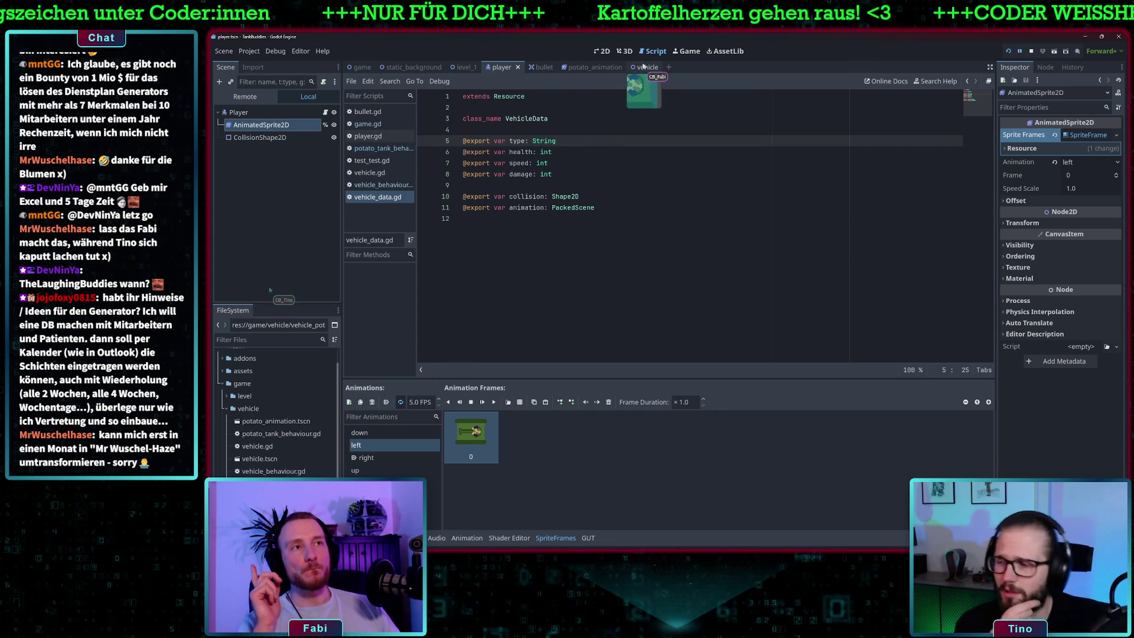
double_click(259, 459)
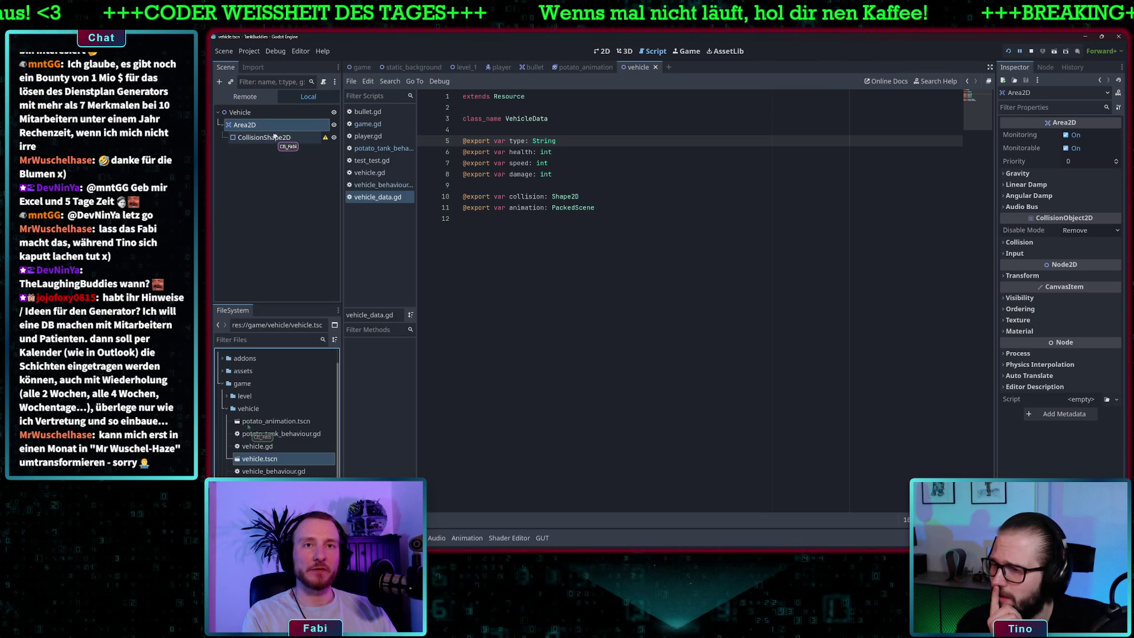
click(268, 139)
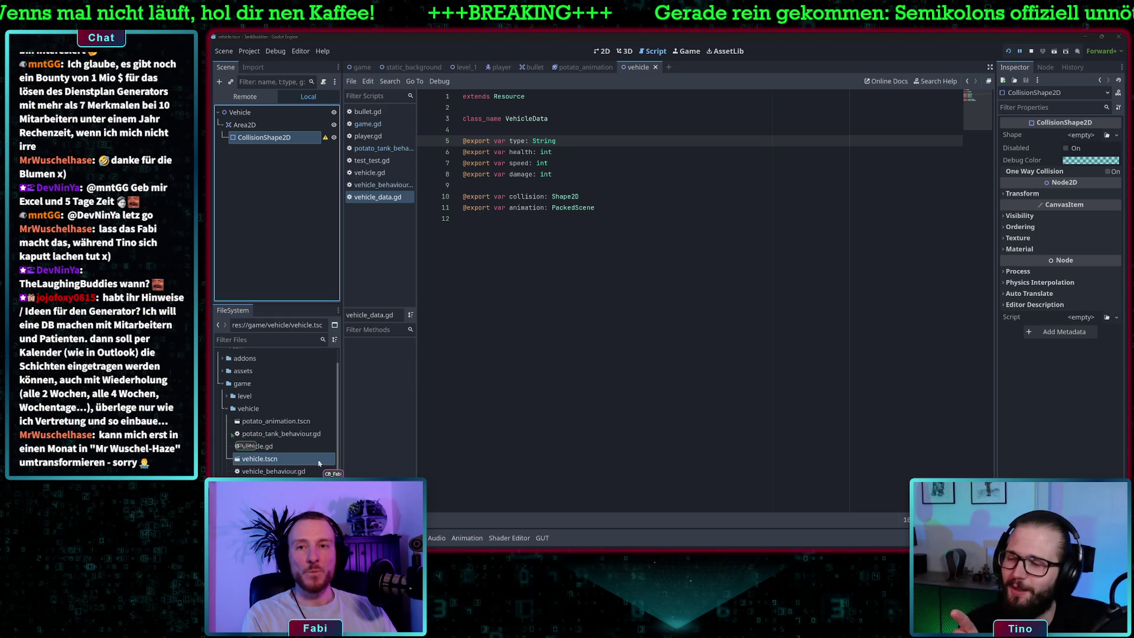
double_click(267, 449)
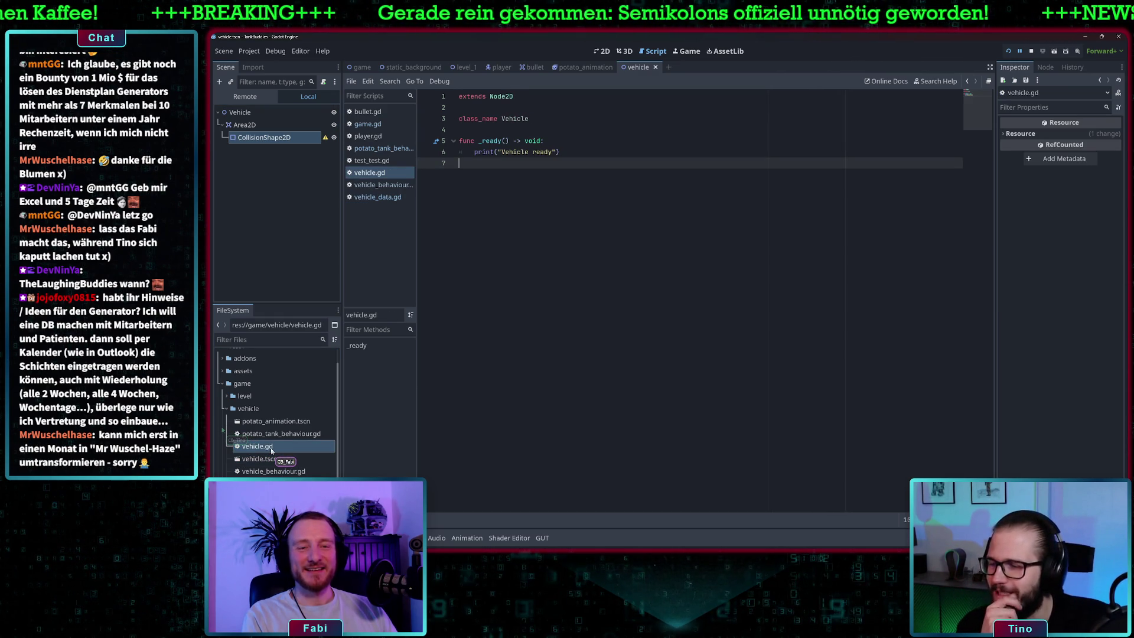
Step: Attach the existing res://game/vehicle/vehicle.gd script to the Vehicle root node
right_click(274, 114)
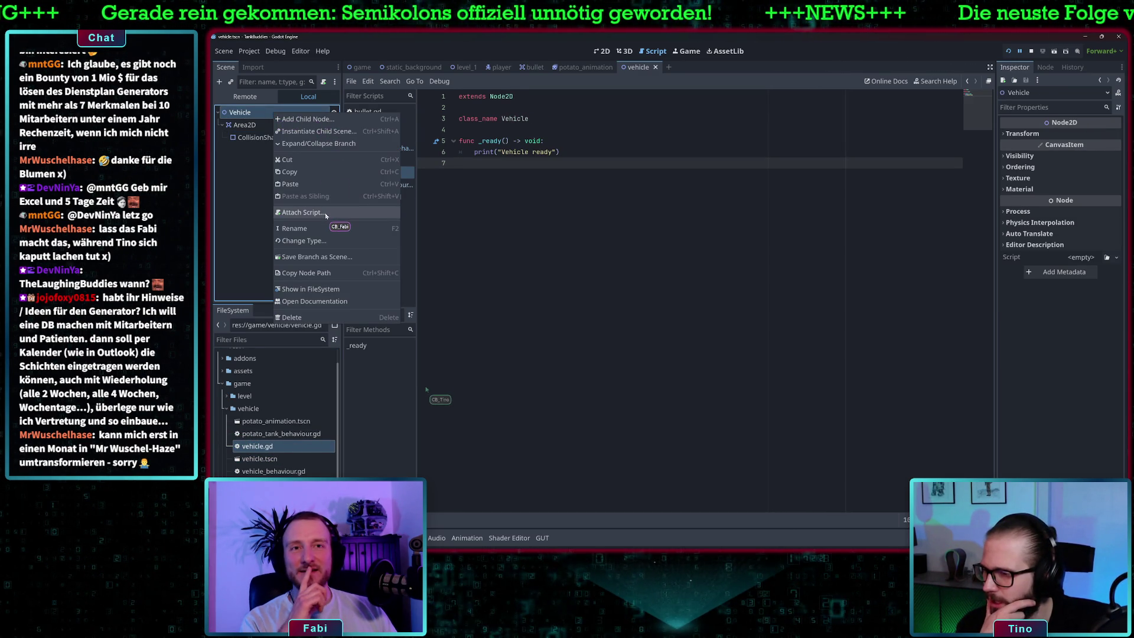
click(330, 212)
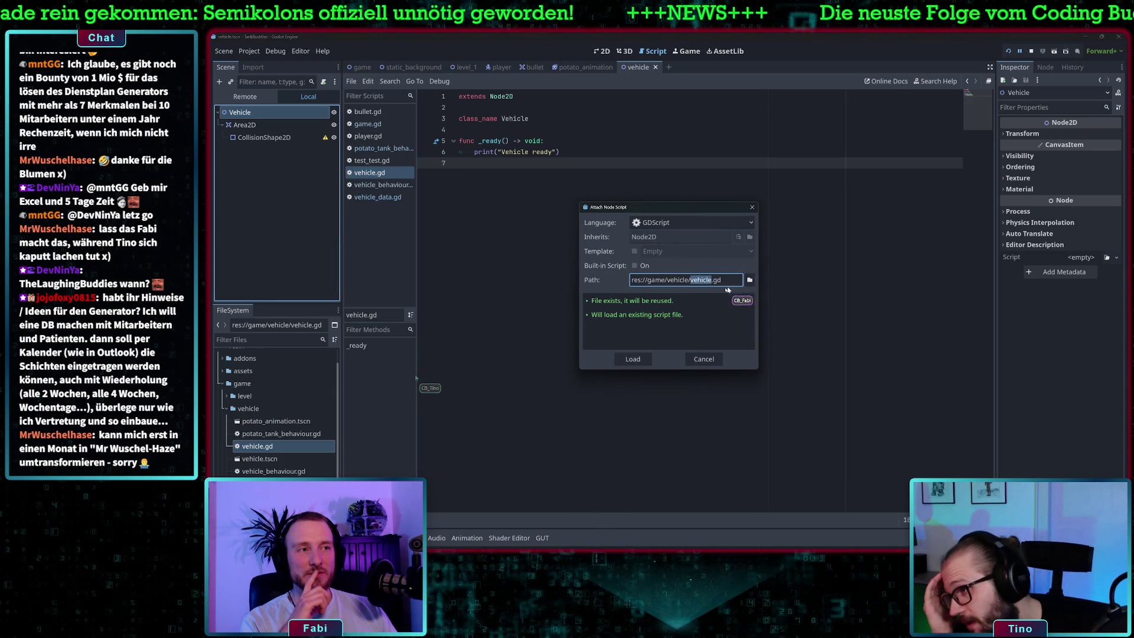
click(748, 280)
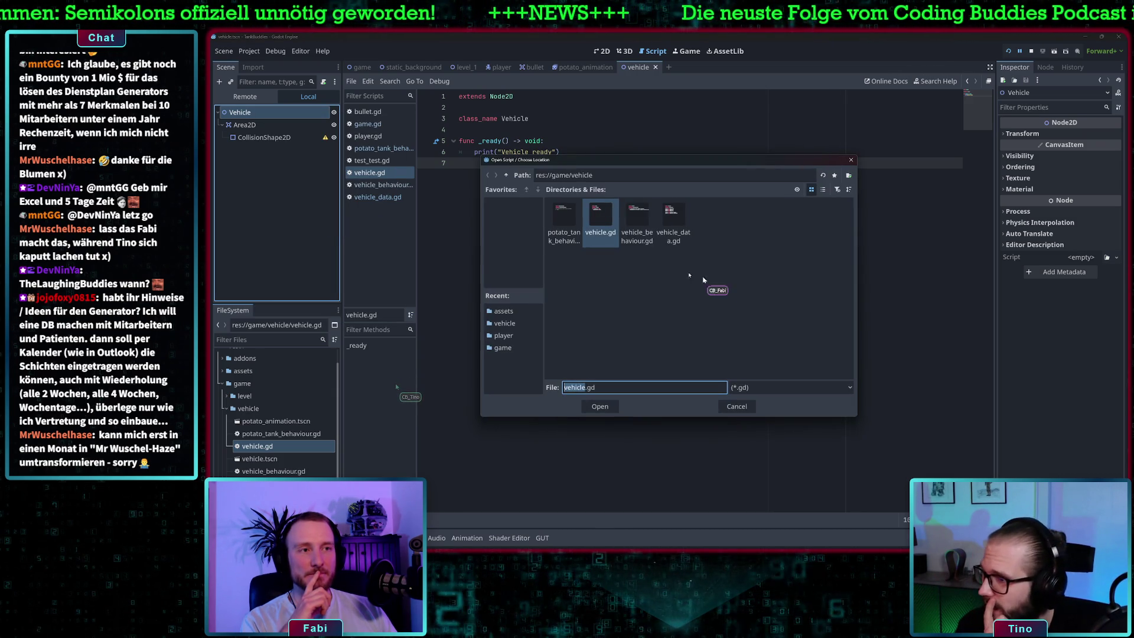
click(607, 406)
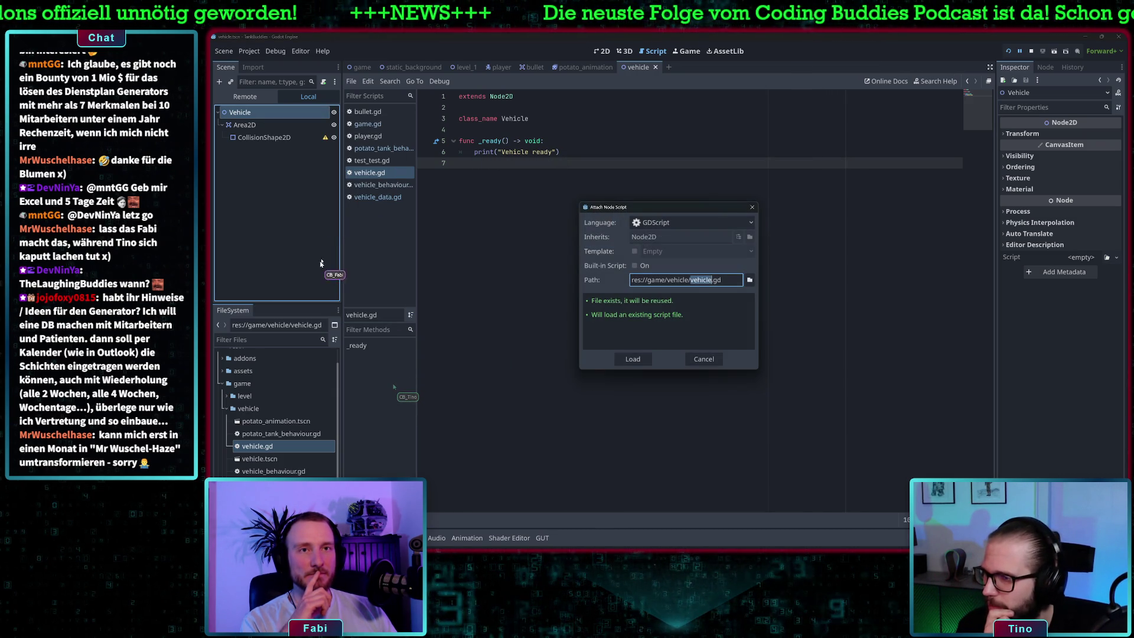
click(632, 356)
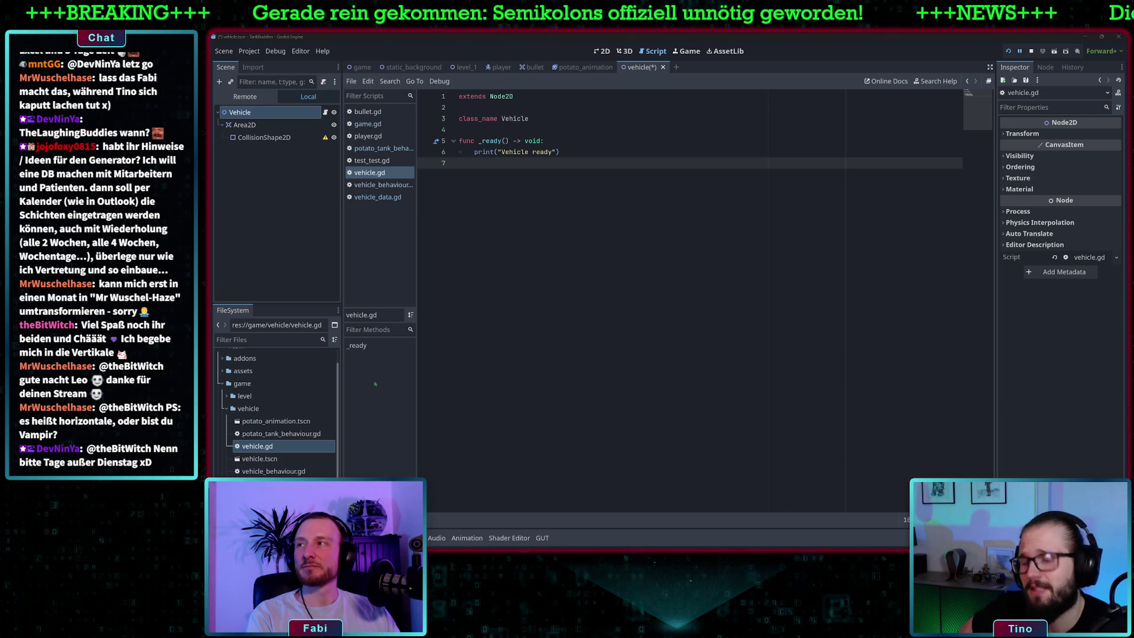
Step: Save the vehicle scene from the script editor with Ctrl+S
click(591, 130)
key(ctrl+s)
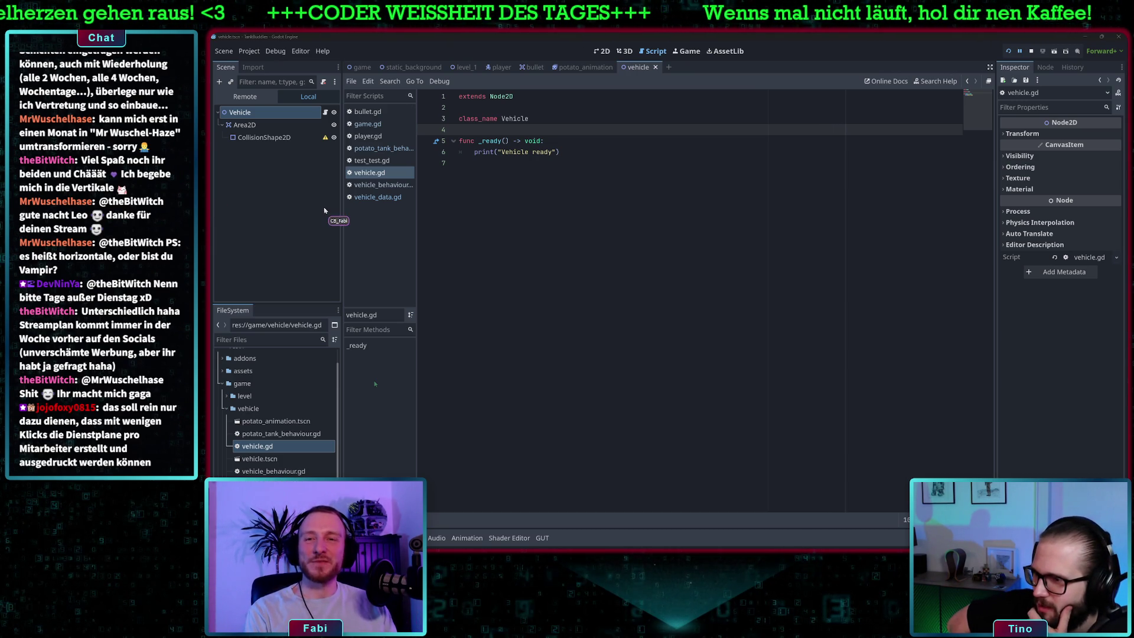
click(581, 151)
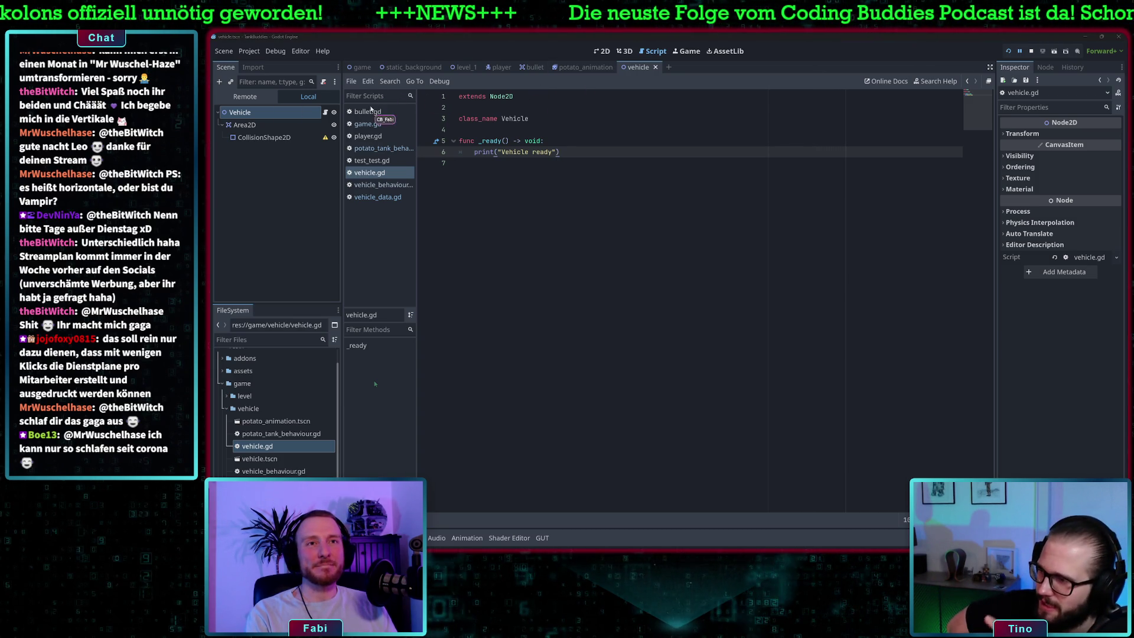
Step: Add const VEHICLE preloading vehicle.tscn and const POTATO_TANK_VEHICLE preloading vehicle_potato_tank.tres
click(264, 458)
mouse_move(264, 458)
mouse_down()
mouse_move(472, 285)
mouse_move(556, 152)
mouse_up()
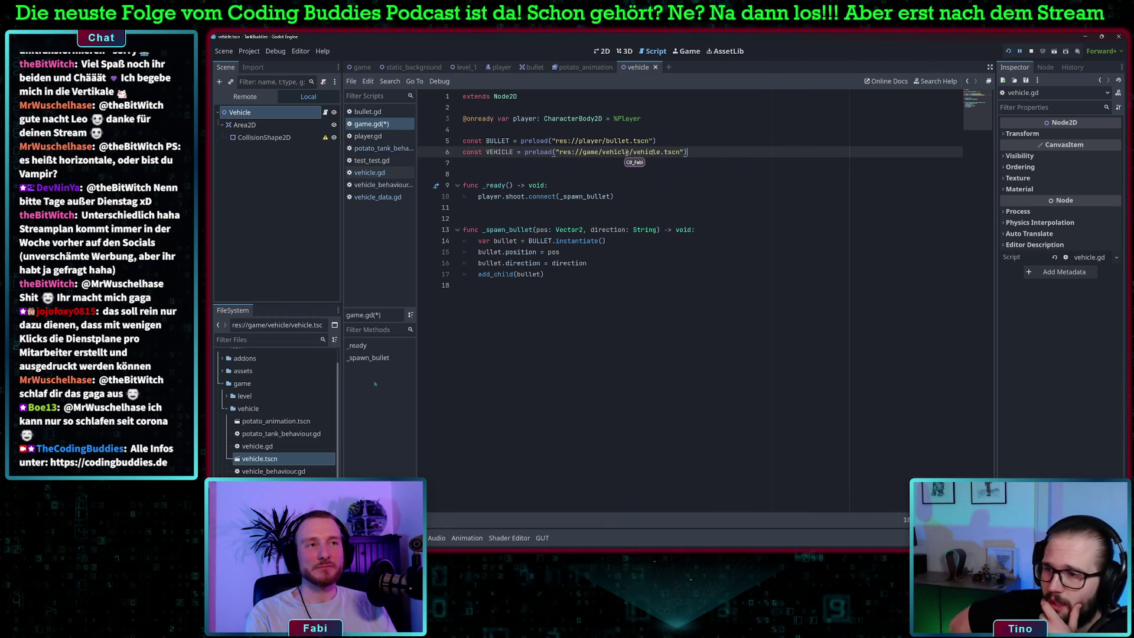
key(Return)
text(const)
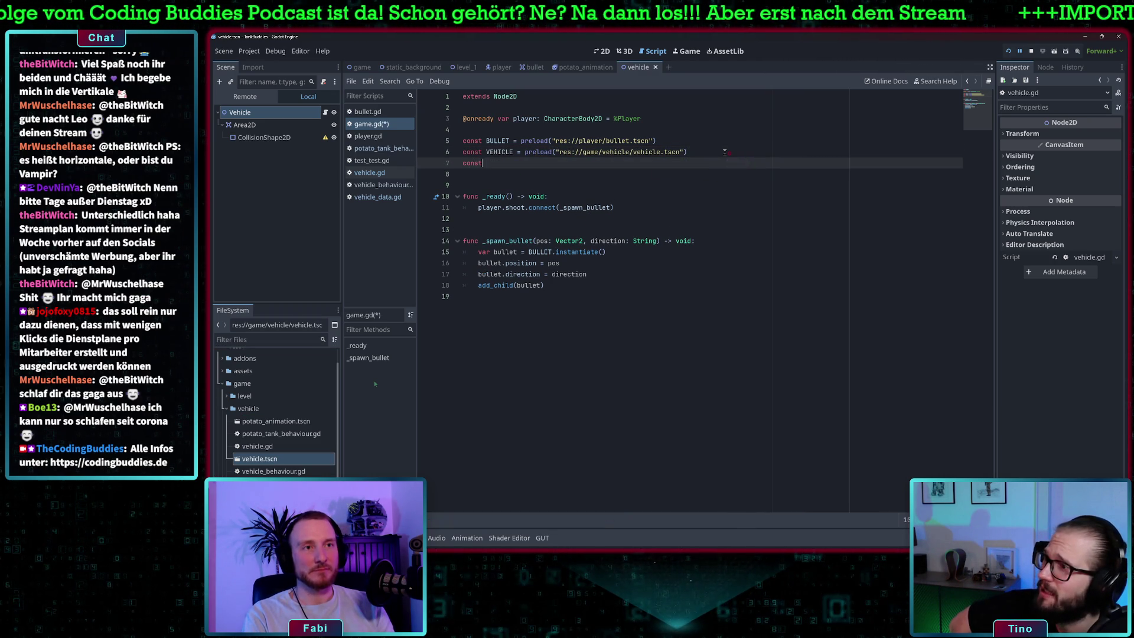
text( POT)
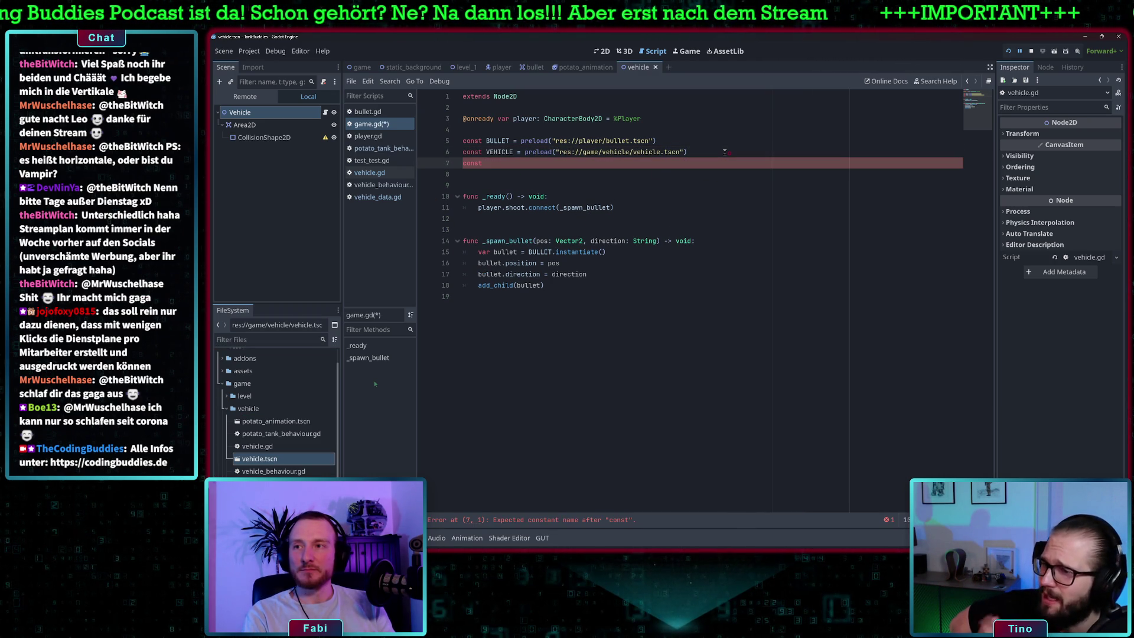
text(ATO_TANK_VEHICLE)
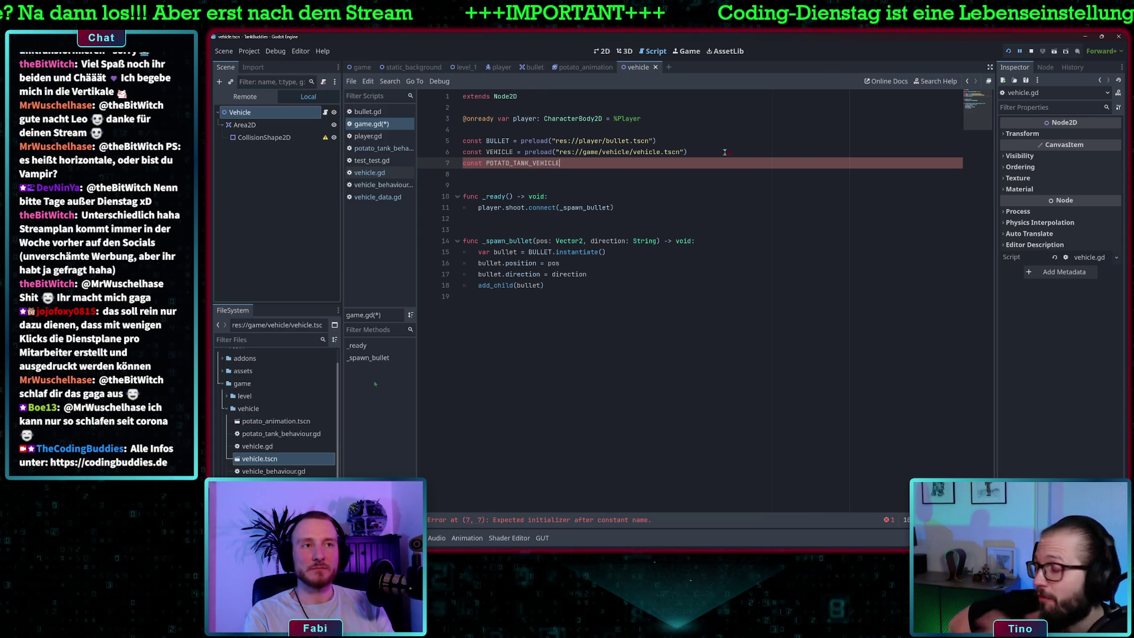
text( = )
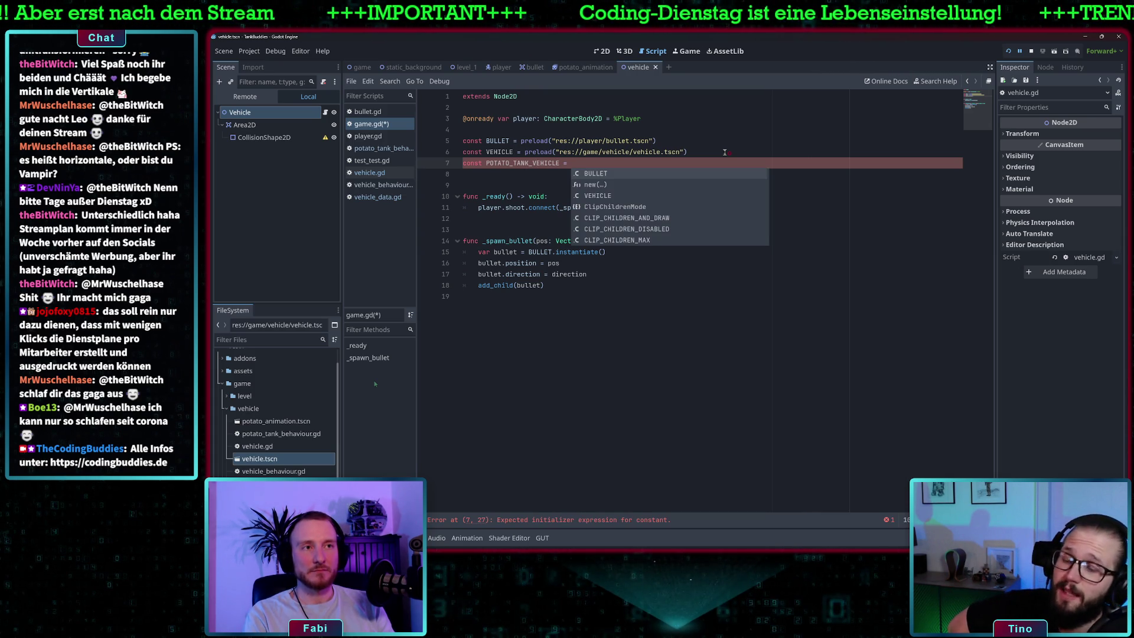
text(preload()
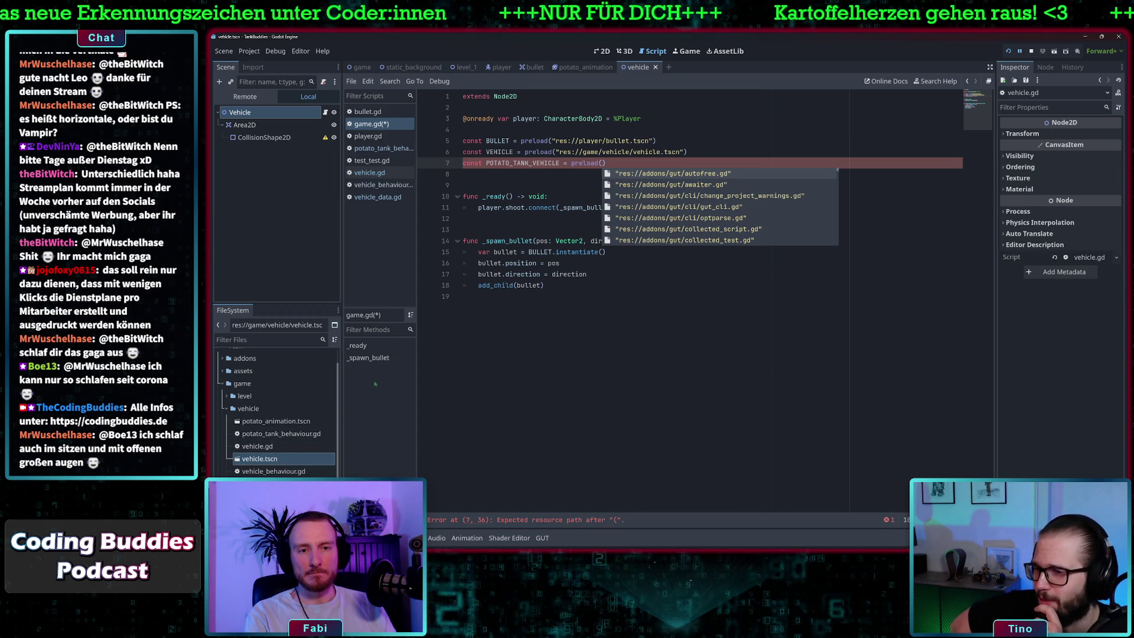
mouse_move(278, 495)
mouse_down()
mouse_move(620, 184)
mouse_move(602, 165)
mouse_up()
click(703, 185)
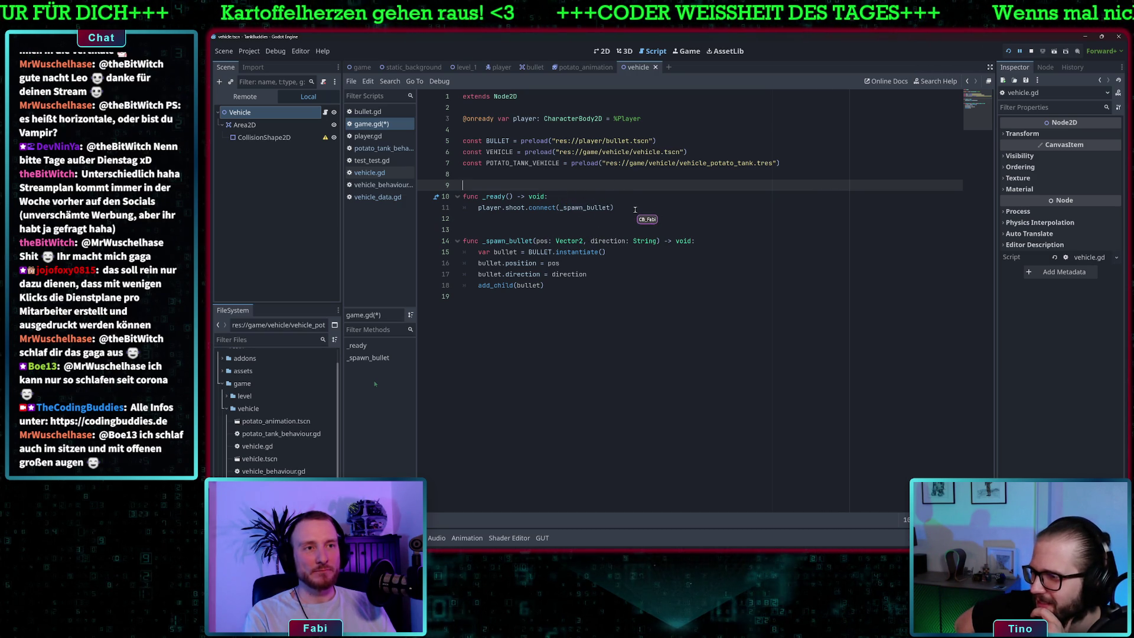
click(649, 211)
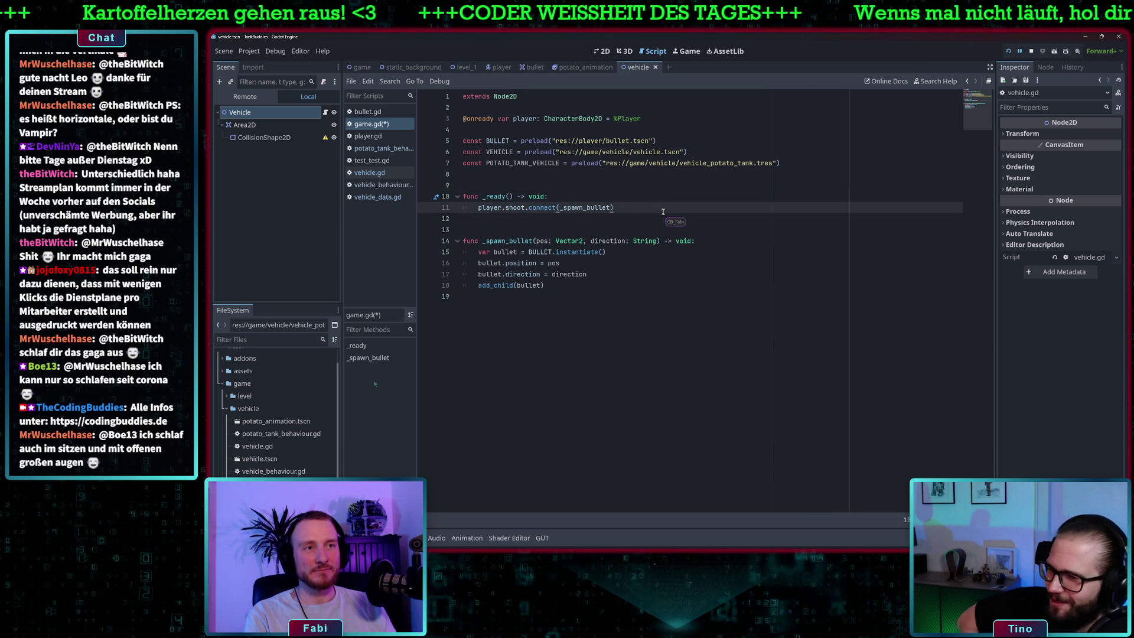
Step: Add a new line in _ready beginning the potato variable declaration
key(Return)
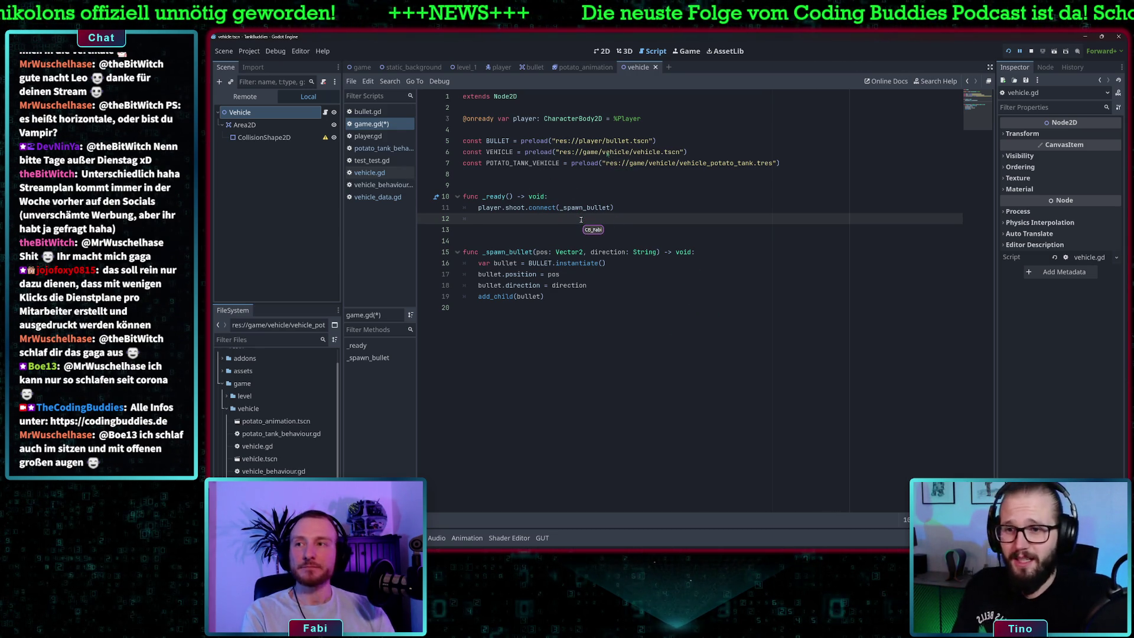
text(new v)
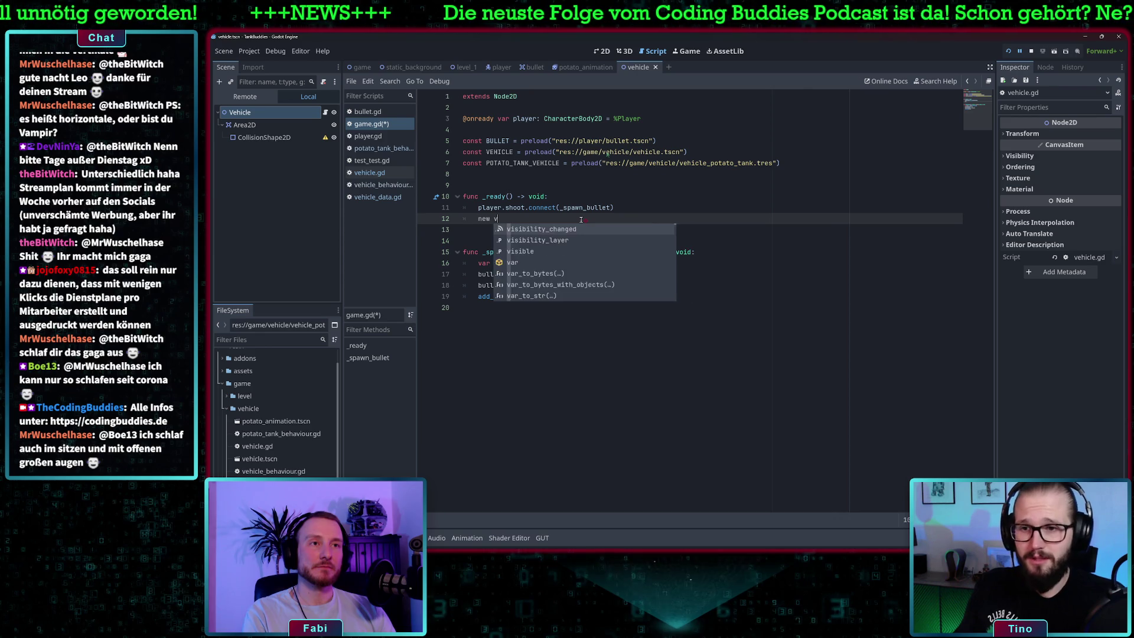
text(ehicle)
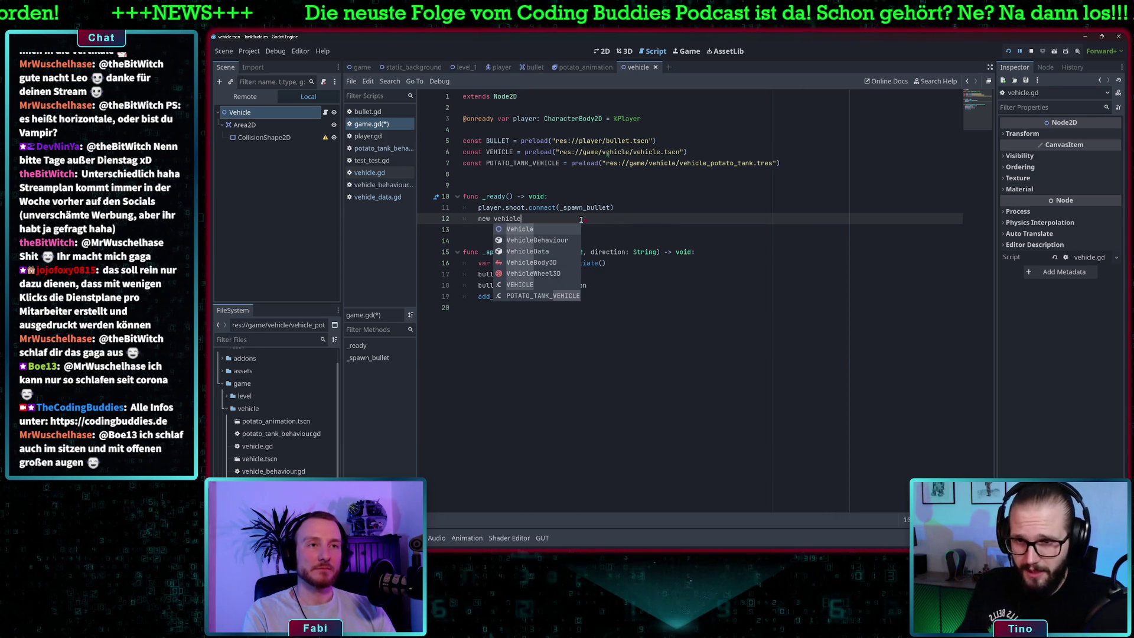
key(BackSpace)
key(BackSpace)
key(BackSpace)
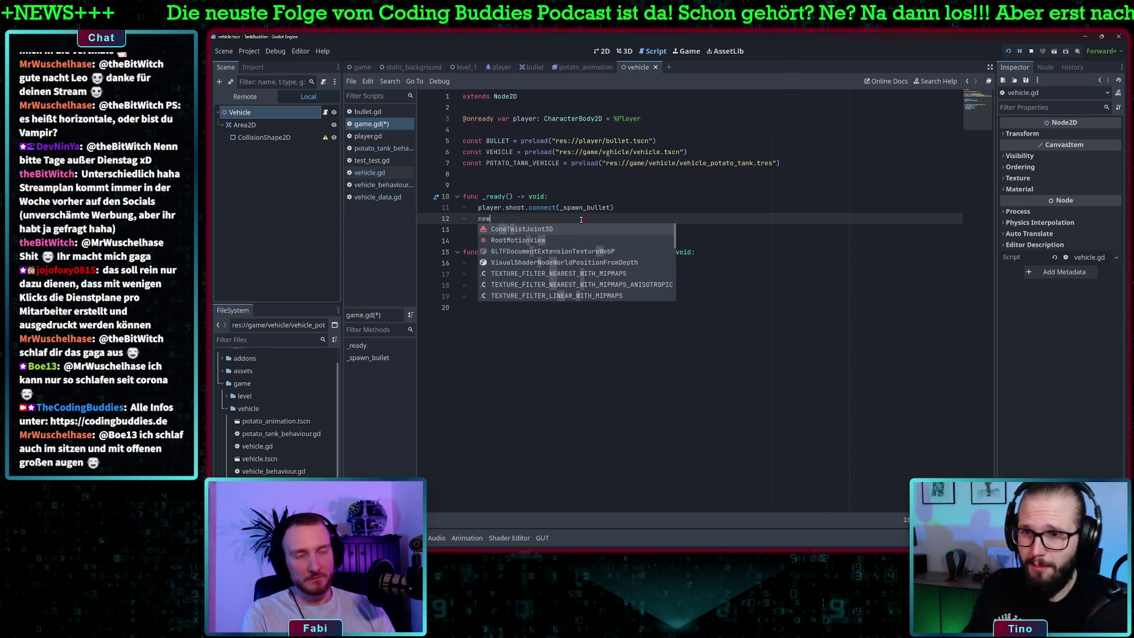
key(BackSpace)
key(BackSpace)
key(BackSpace)
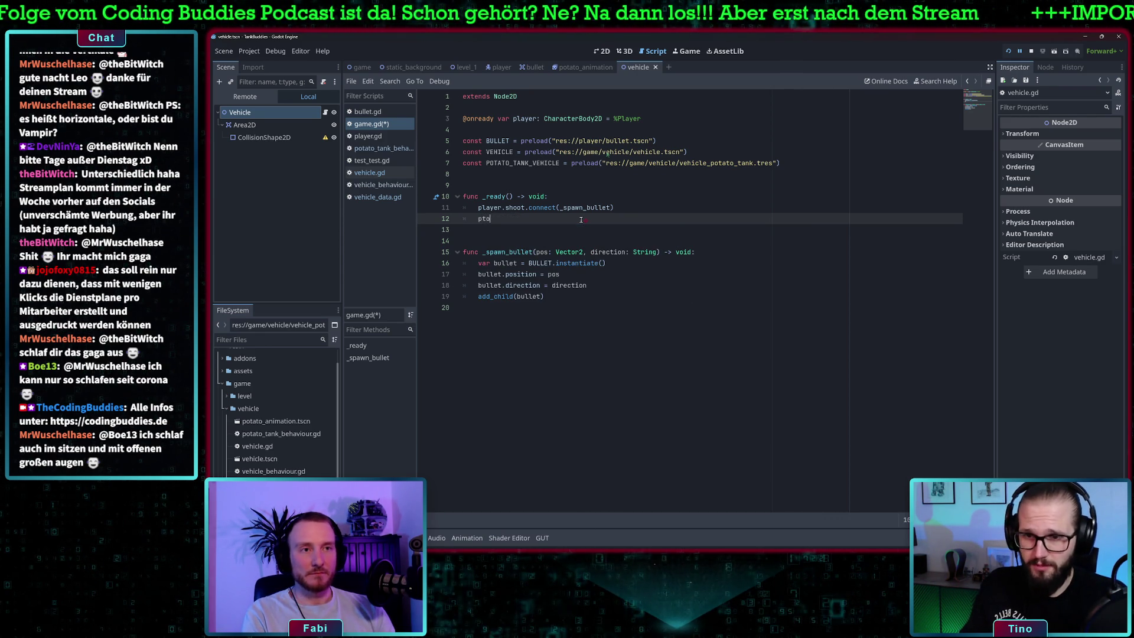
key(BackSpace)
key(BackSpace)
text(otato)
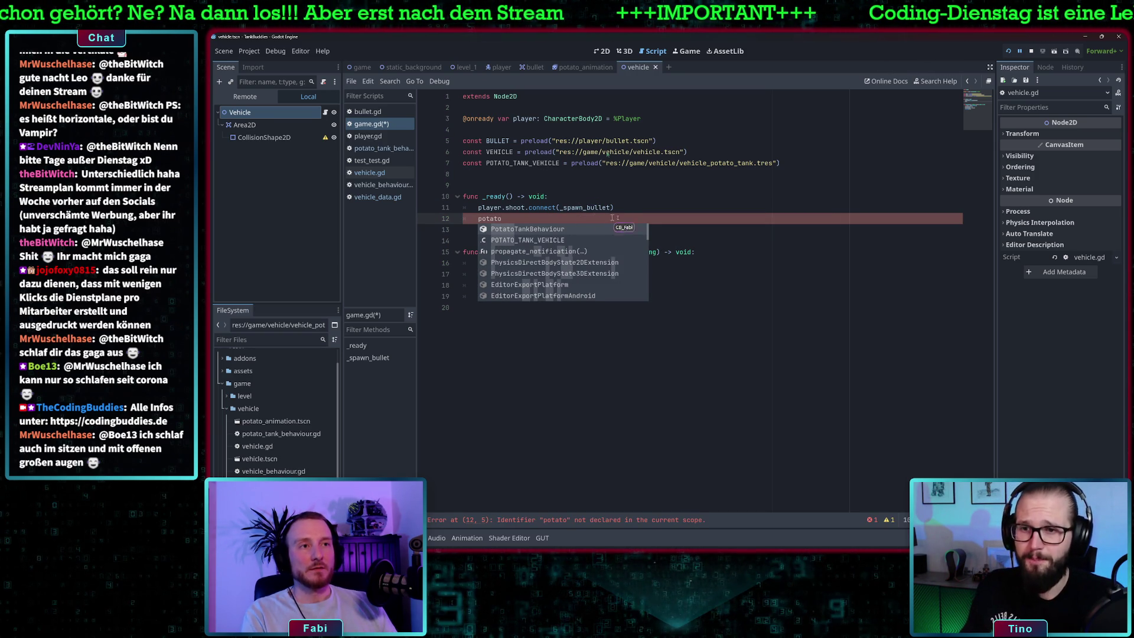
key(Escape)
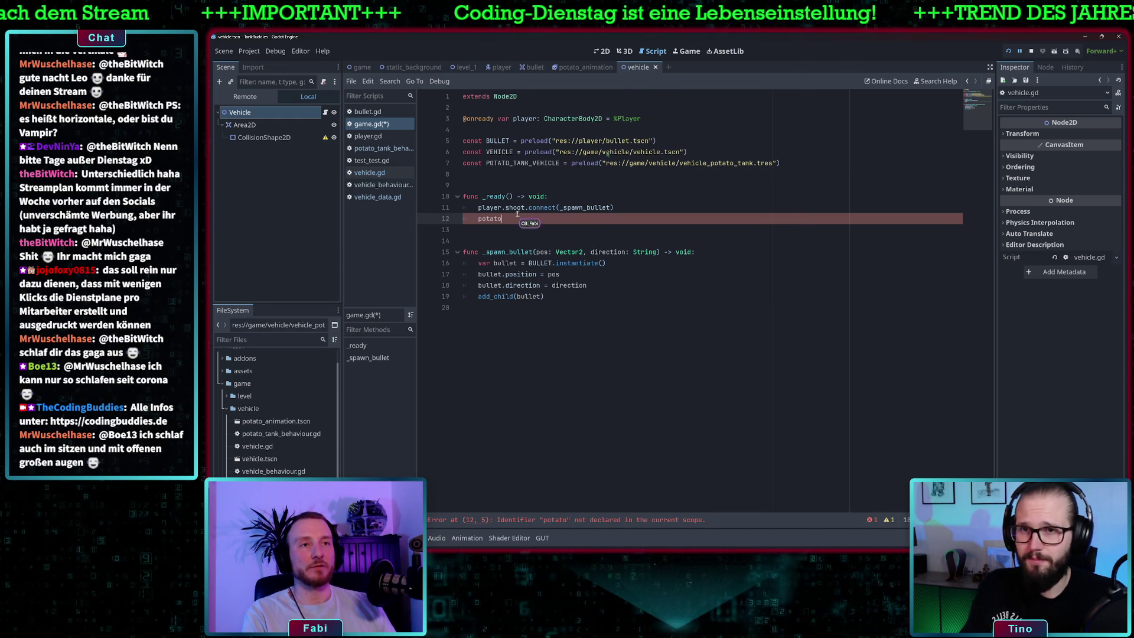
text(.)
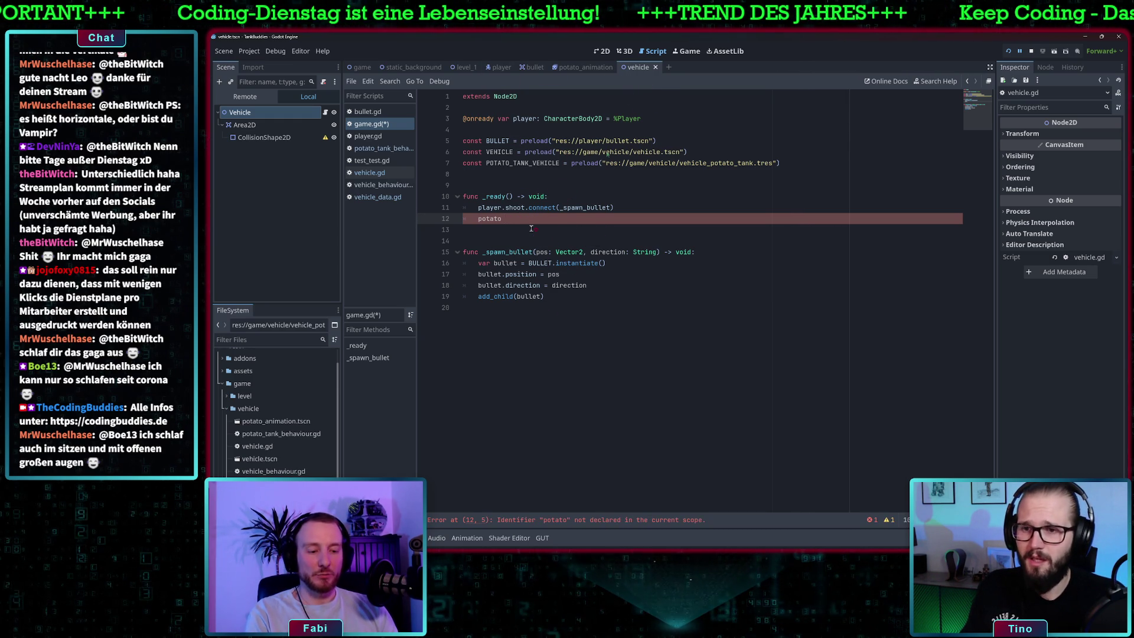
text( =)
Step: Complete the line as var potato = VEHICLE.instantiate() using autocomplete
key(Home)
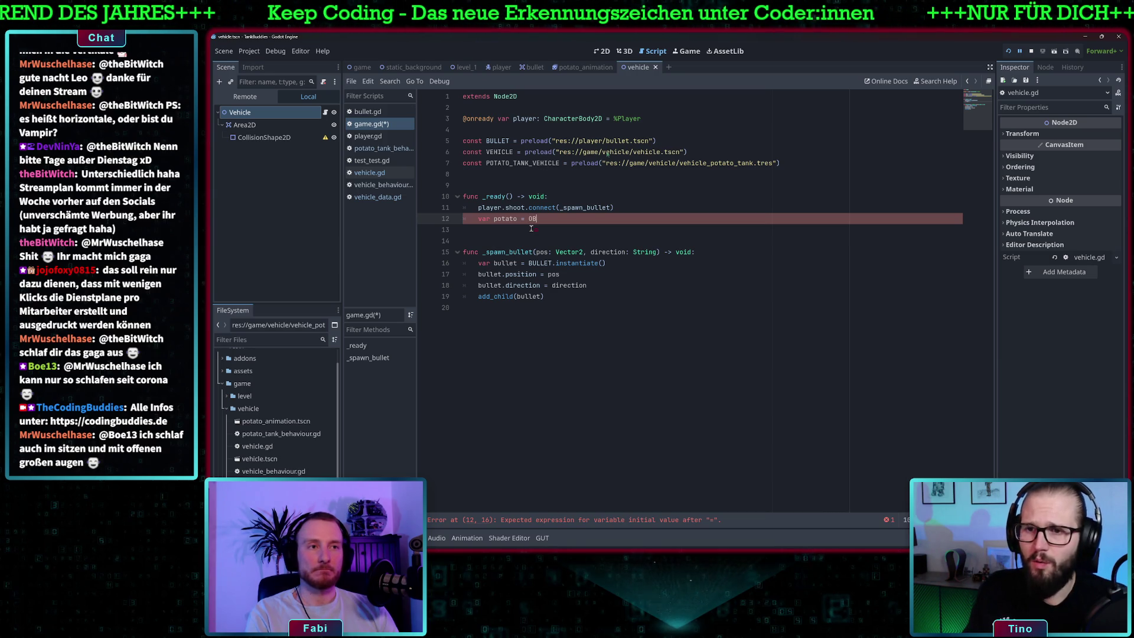
text(BSTACLE.)
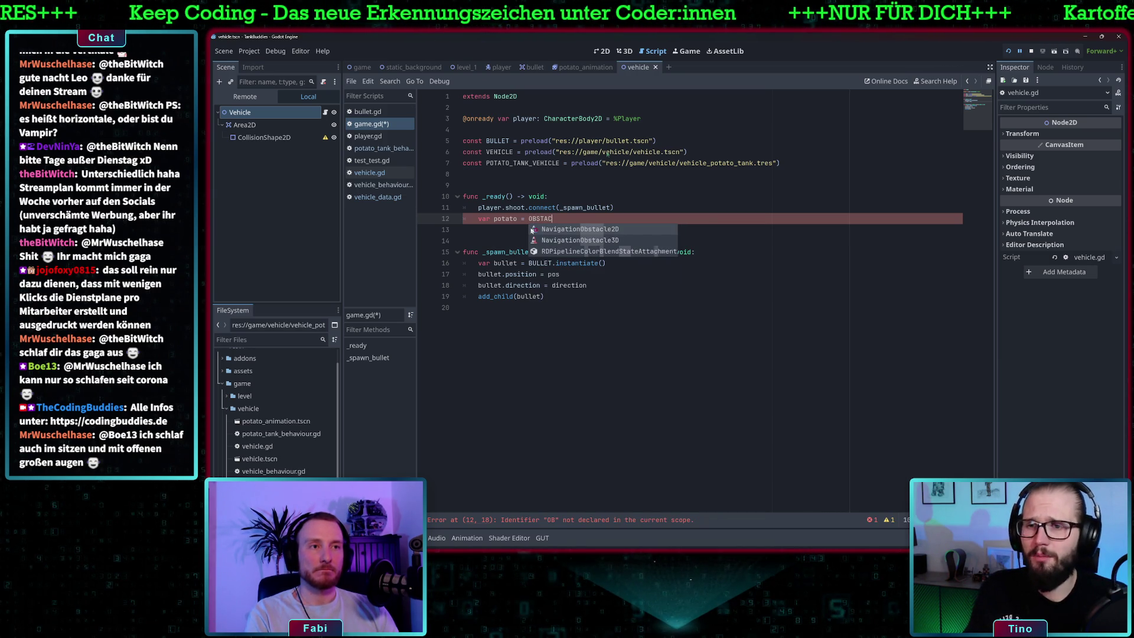
key(Escape)
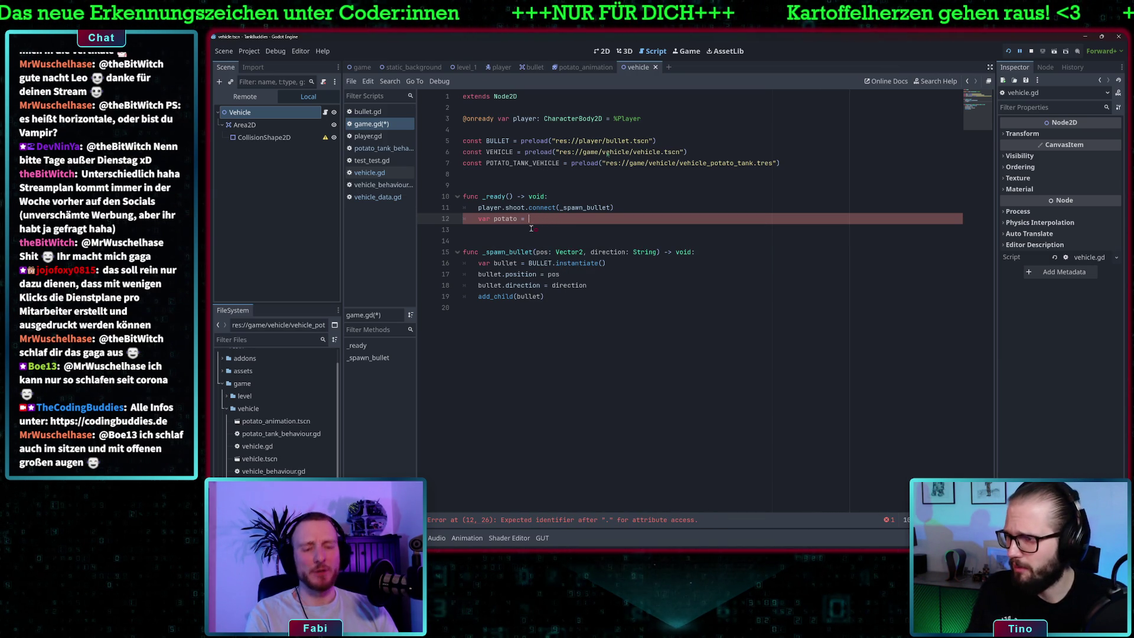
text(VEHICLE.)
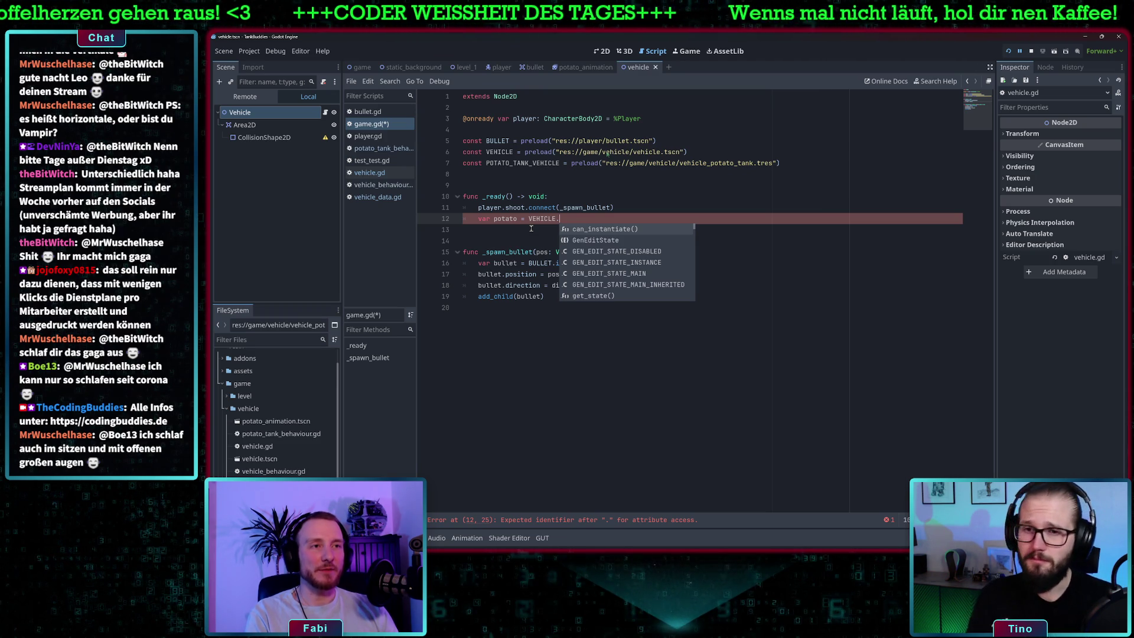
text(inst)
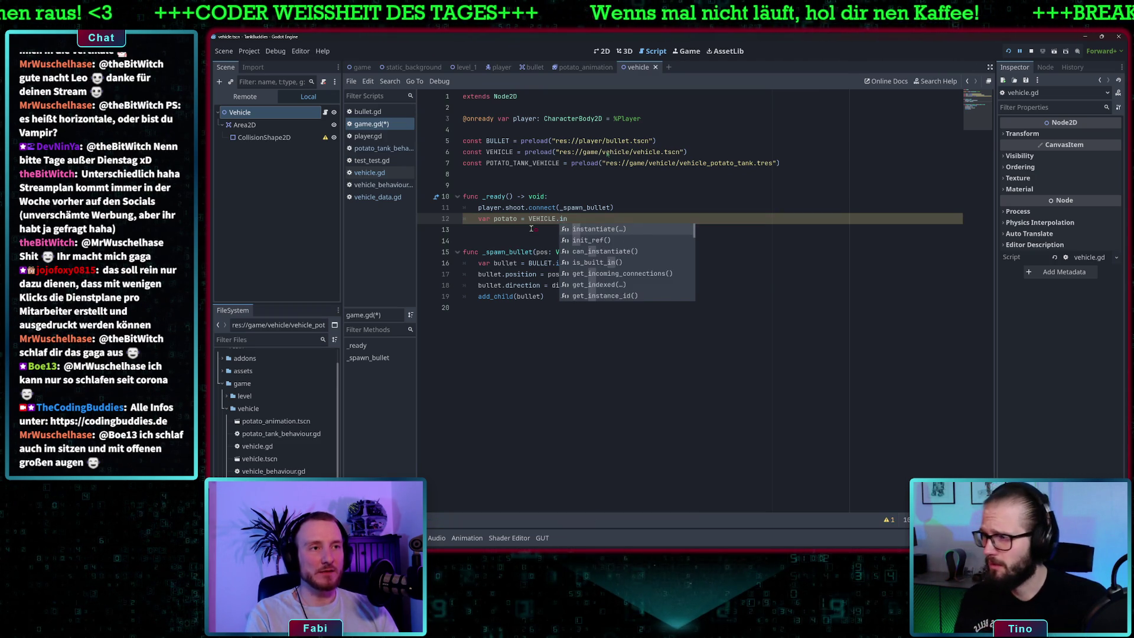
key(Return)
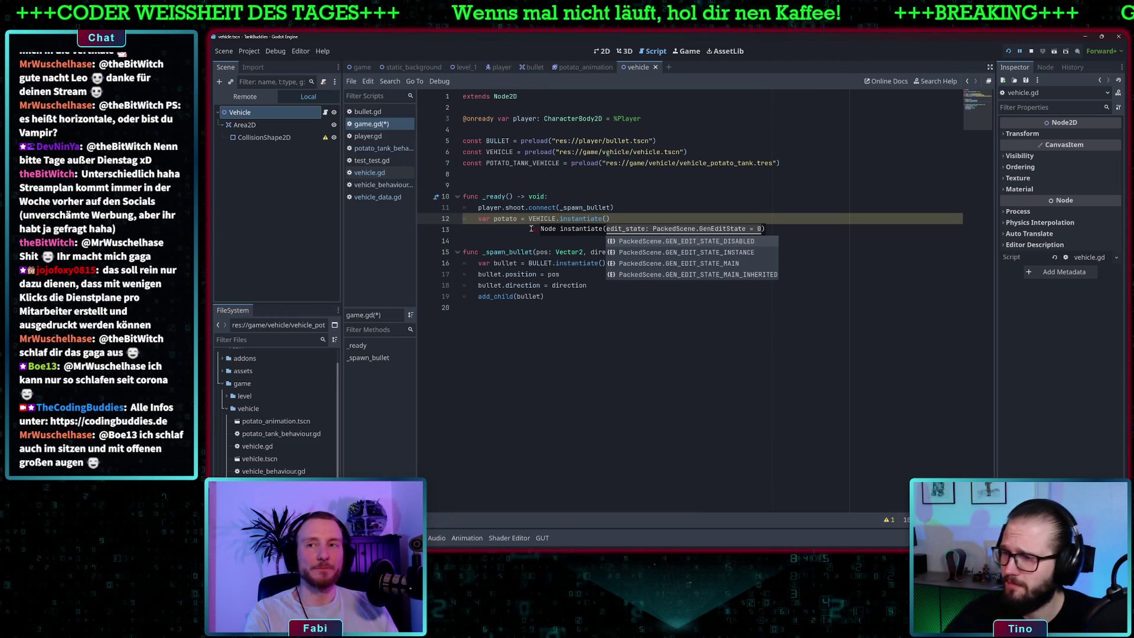
Step: Bring up the debugger's Errors tab to show the five script warnings
click(639, 211)
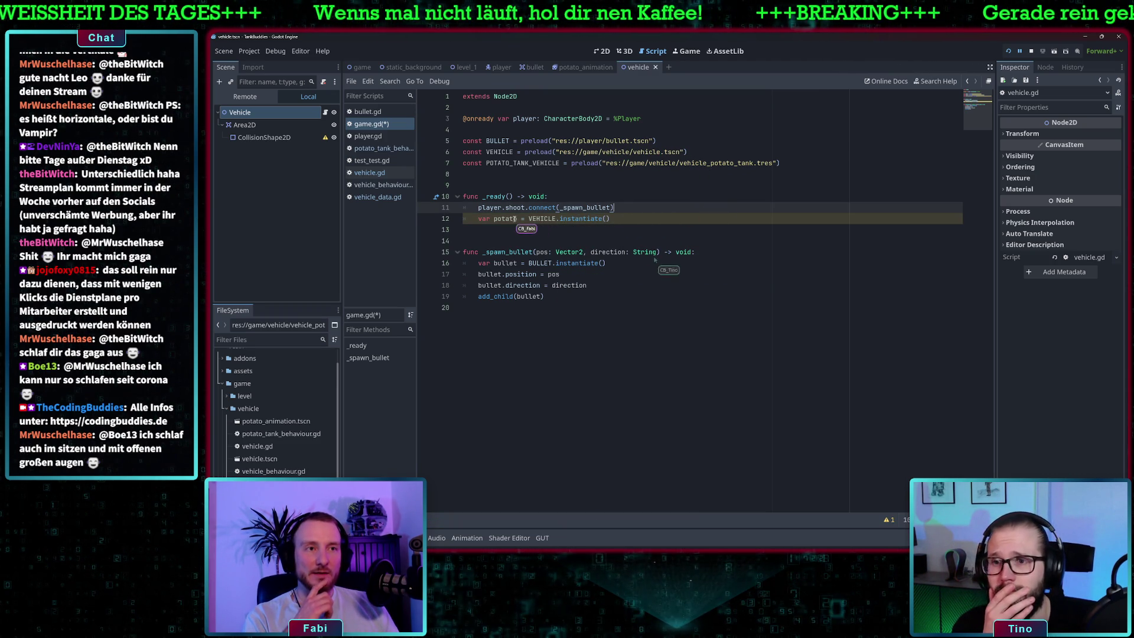
click(622, 216)
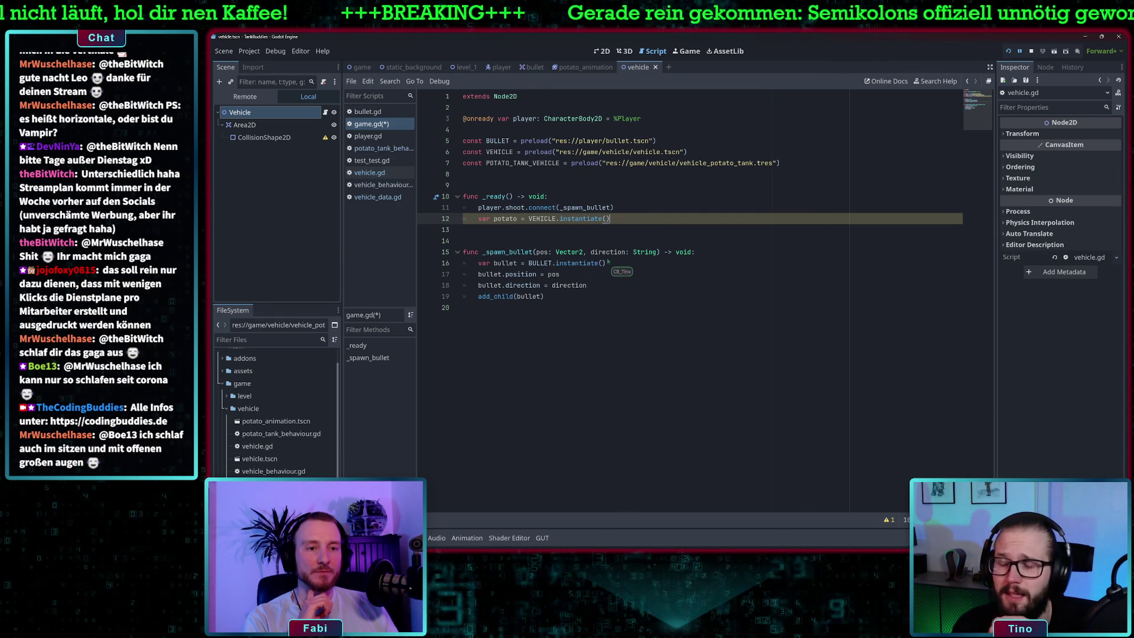
click(402, 537)
click(404, 385)
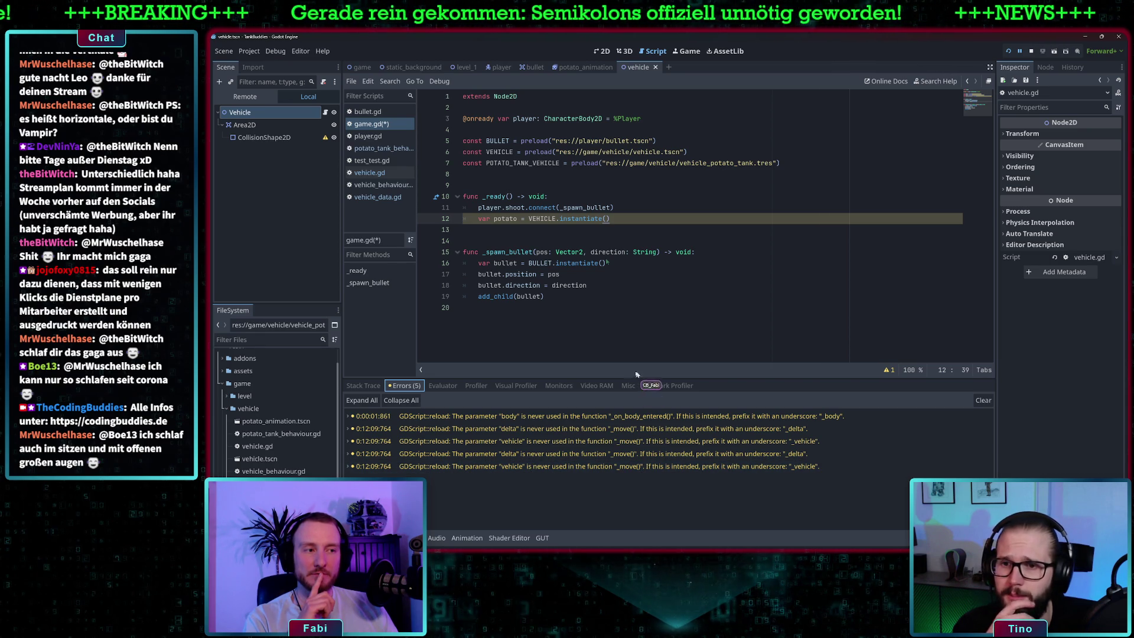
Step: Check the UNUSED_VARIABLE warning, add a line starting 'potato.', then select VEHICLE.instantiate() on line 12
click(889, 370)
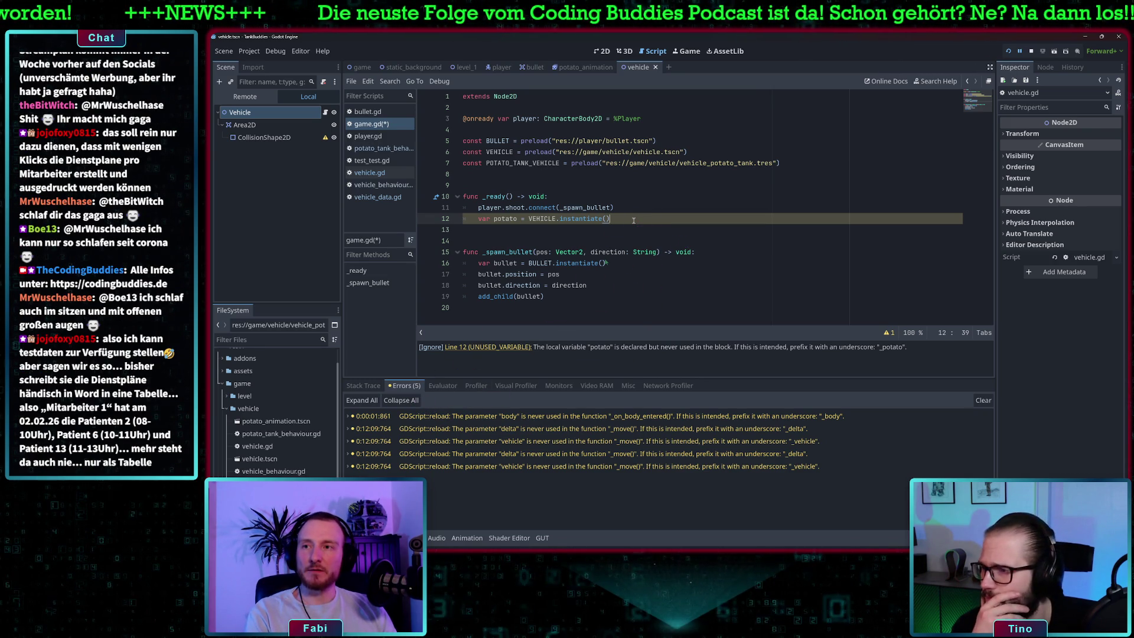
key(Return)
text(potato)
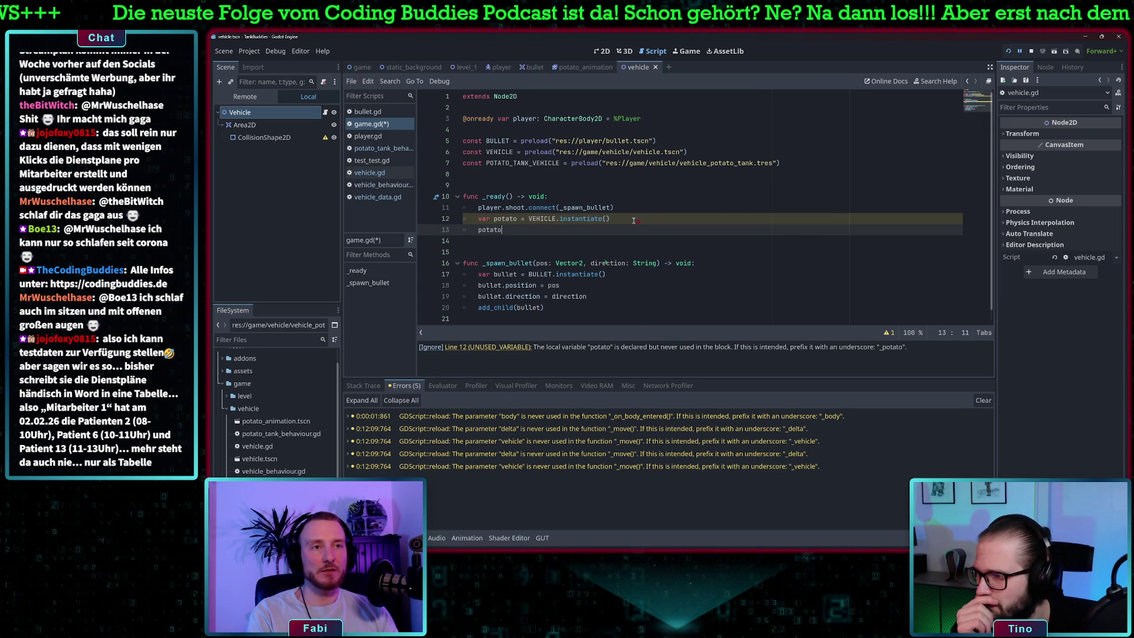
text(.)
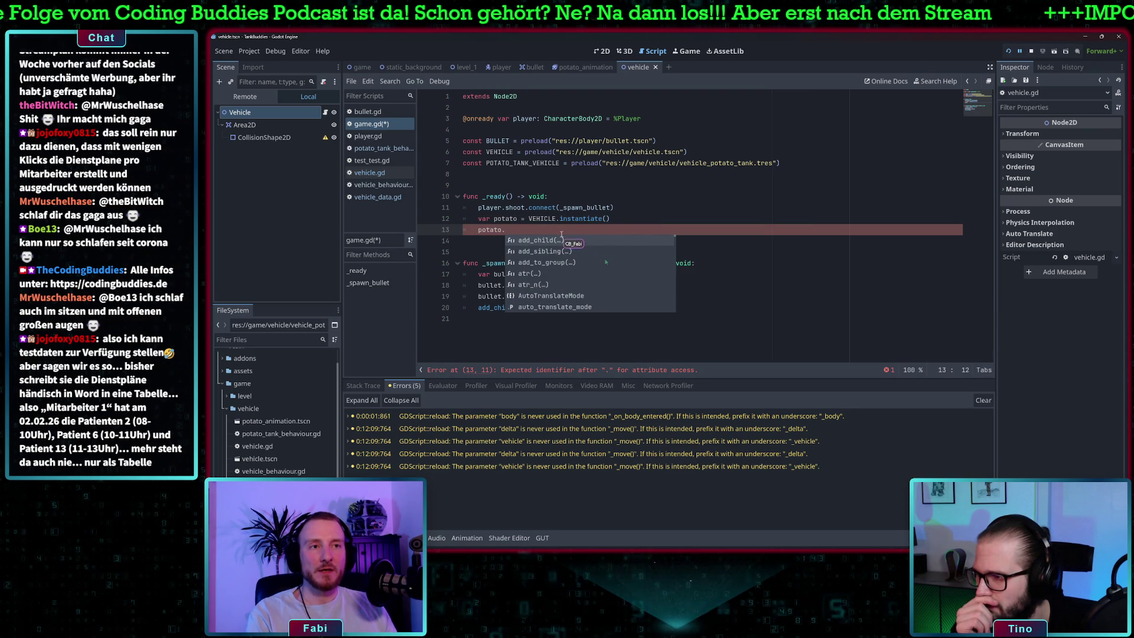
key(Escape)
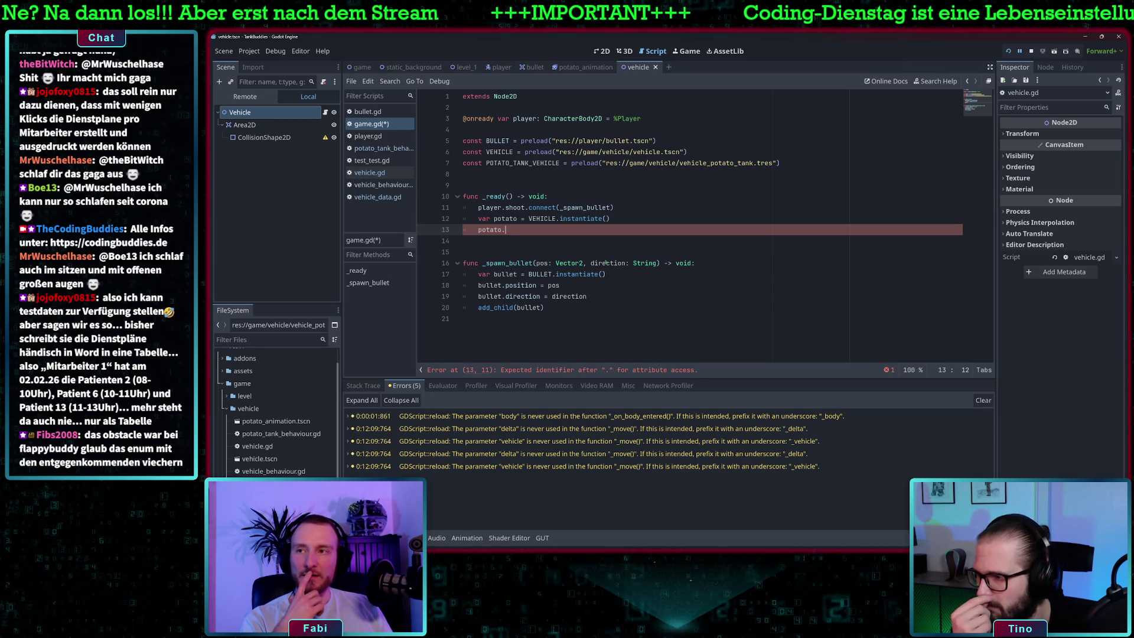
click(544, 218)
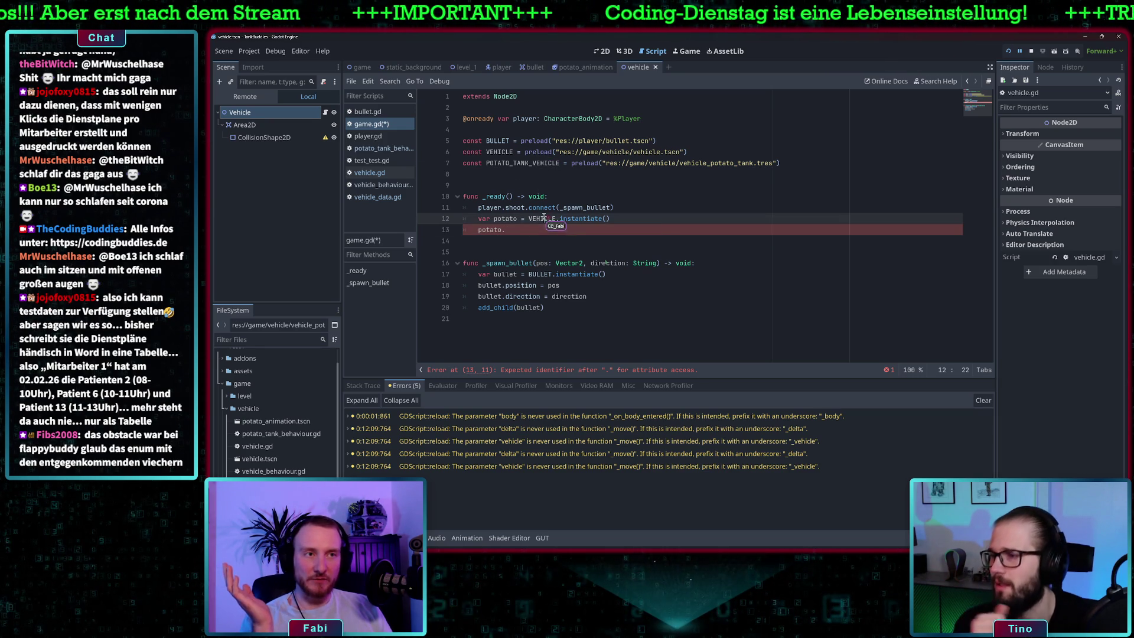
drag(611, 218, 528, 219)
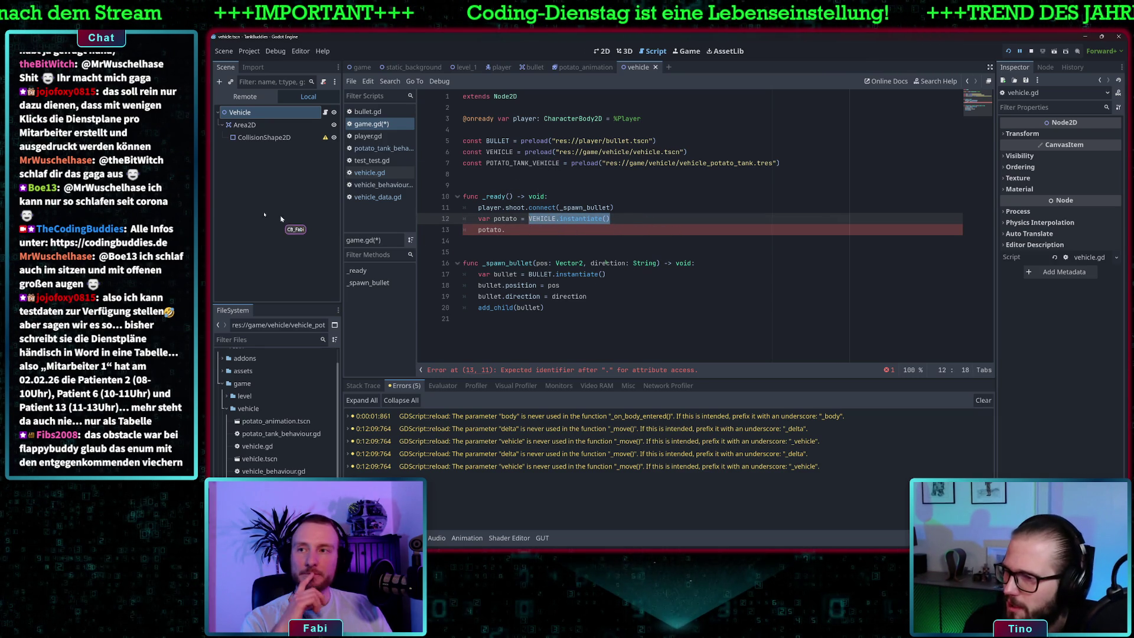
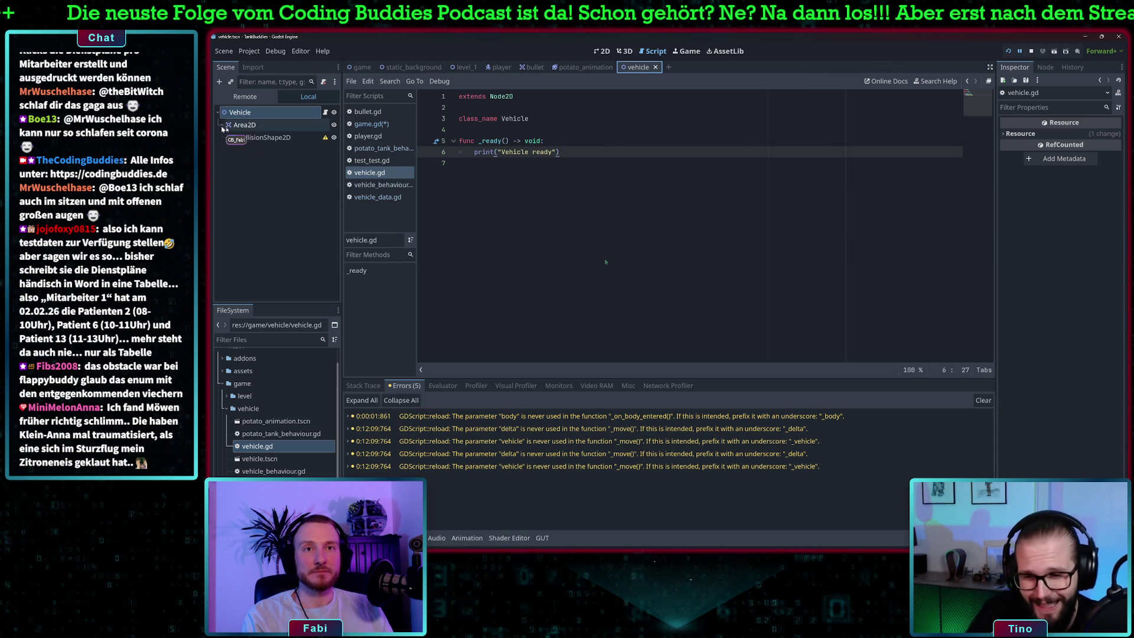
Step: Set CollisionShape2D to Access as Unique Name, keeping its name unchanged
click(262, 138)
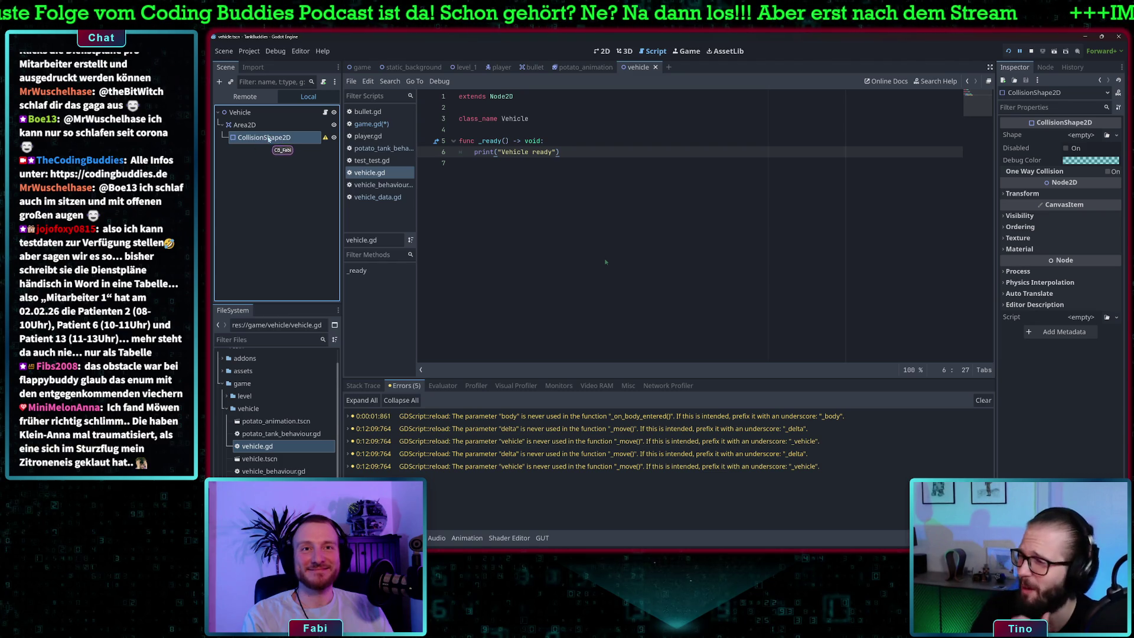
right_click(295, 140)
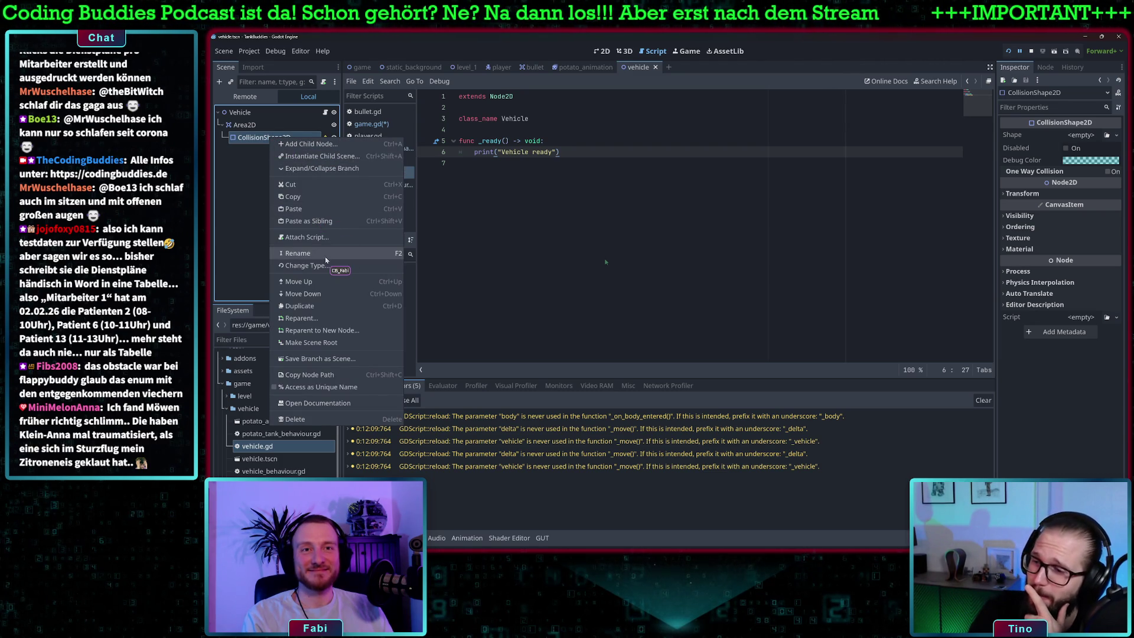
click(315, 375)
double_click(263, 137)
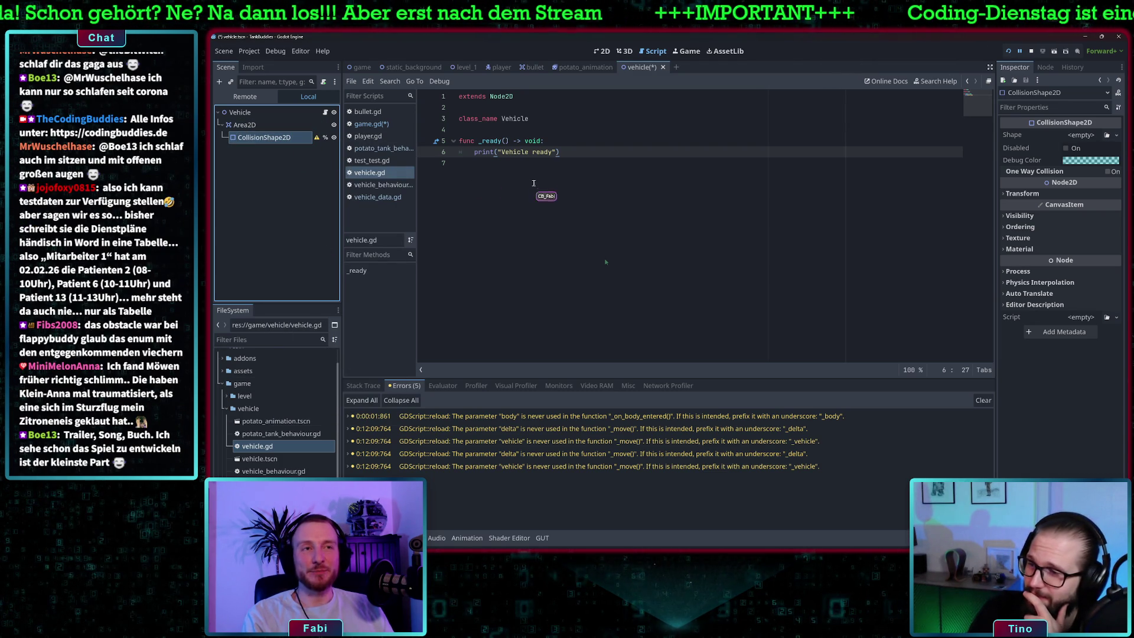
click(548, 171)
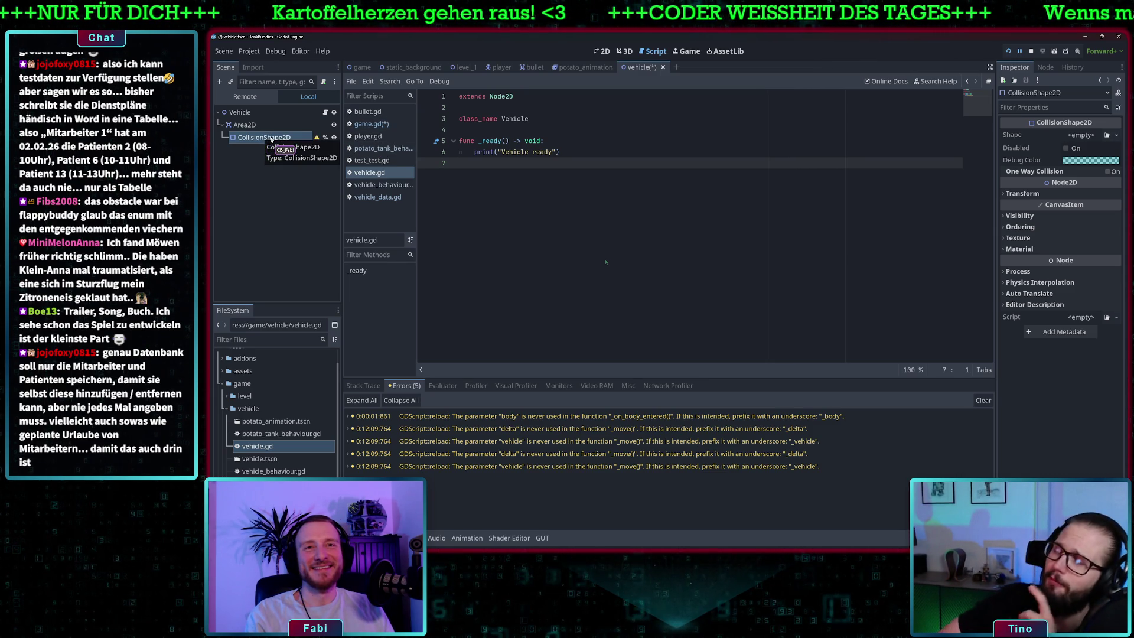
mouse_move(264, 139)
mouse_down()
mouse_move(532, 142)
mouse_move(567, 131)
mouse_up()
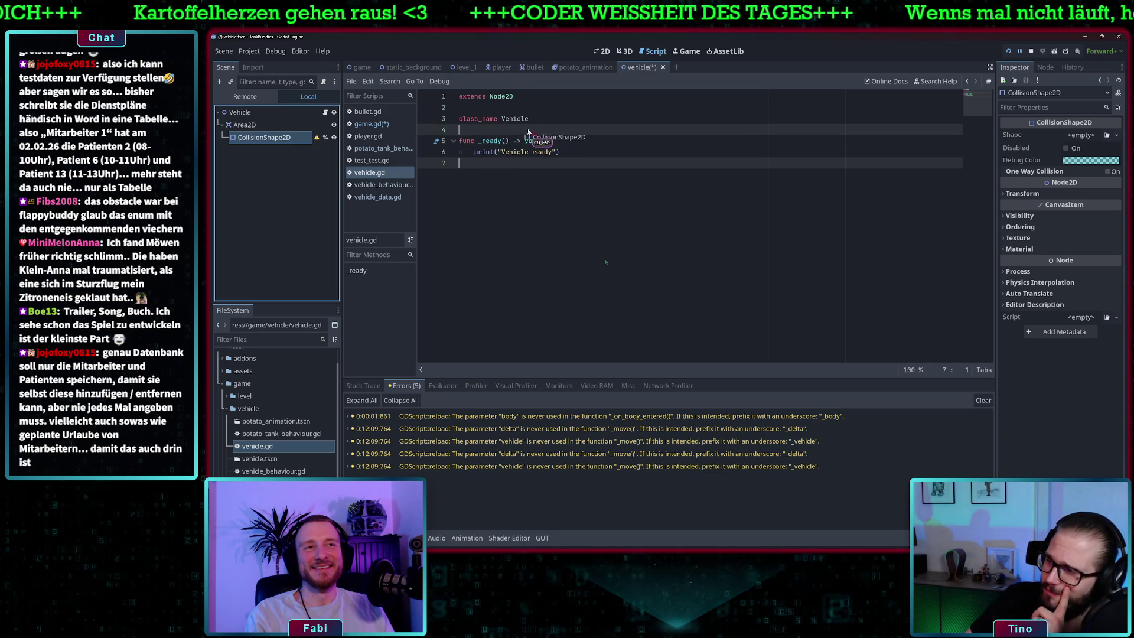
key(Up)
key(ctrl+shift+Return)
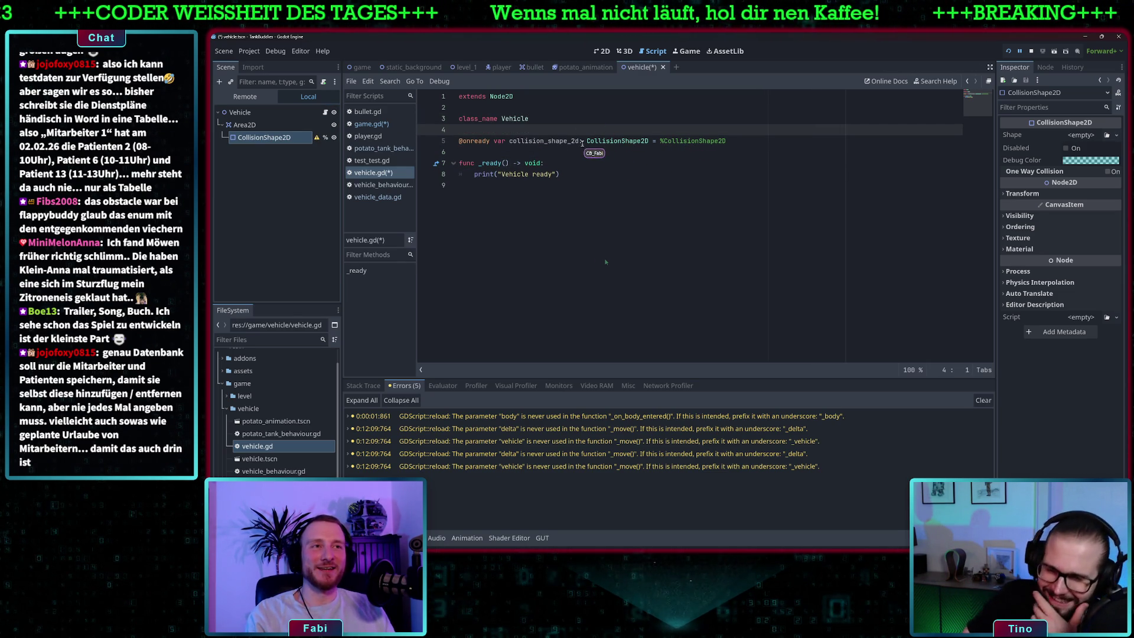
click(576, 141)
key(BackSpace)
key(BackSpace)
key(BackSpace)
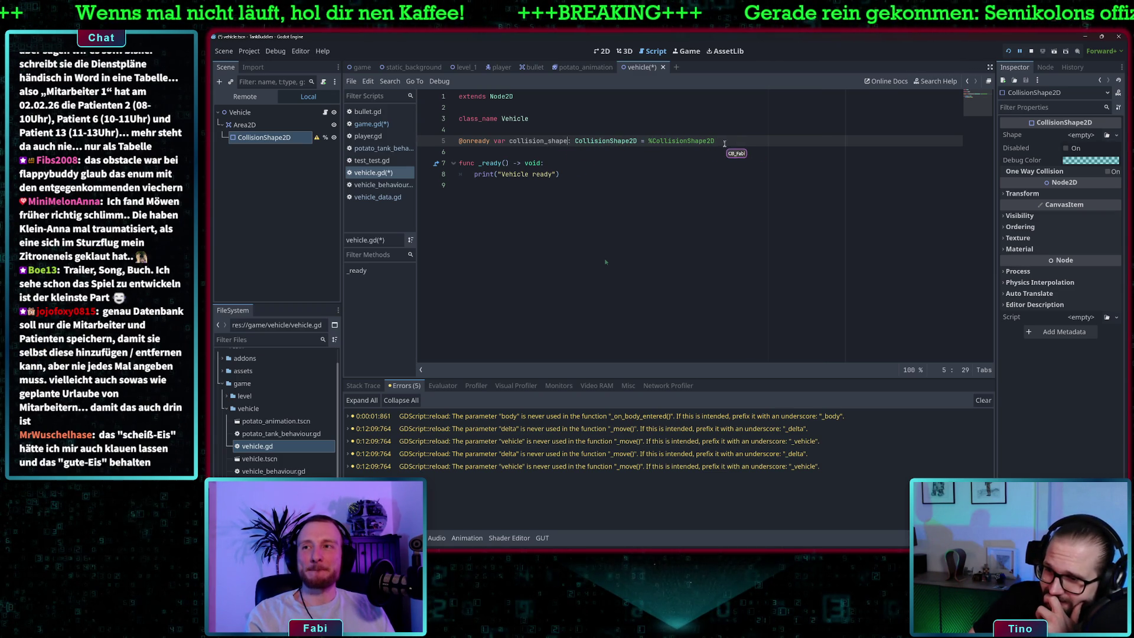
click(746, 142)
key(Return)
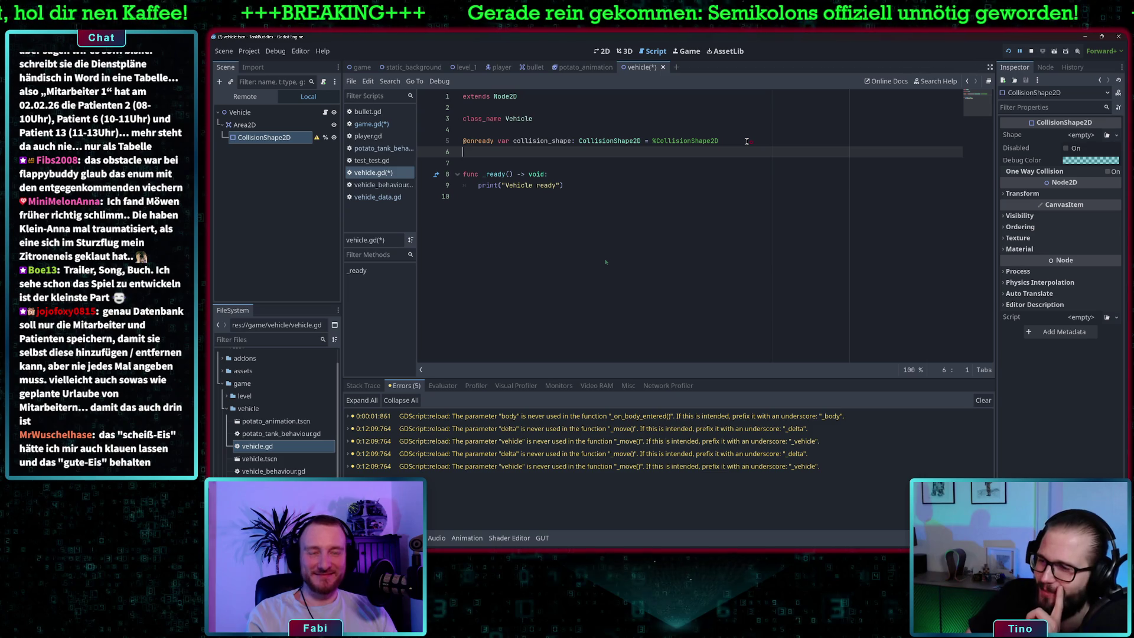
text(@export )
text(var obs)
key(BackSpace)
key(BackSpace)
key(BackSpace)
text(vehicle_data: VehicleData)
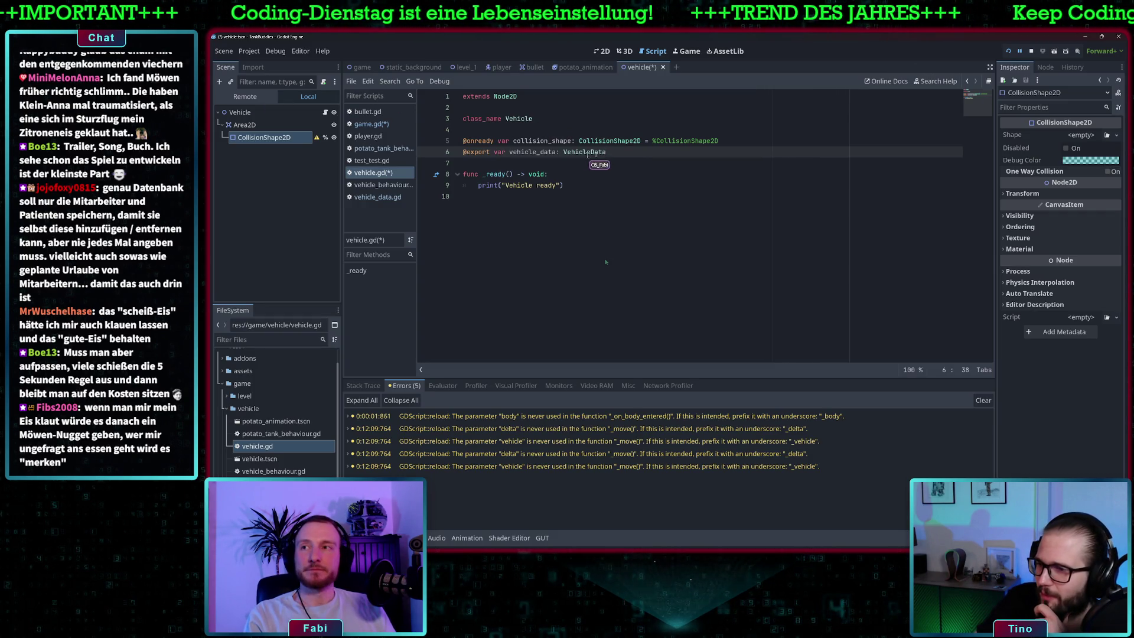
key(Return)
text(var animation)
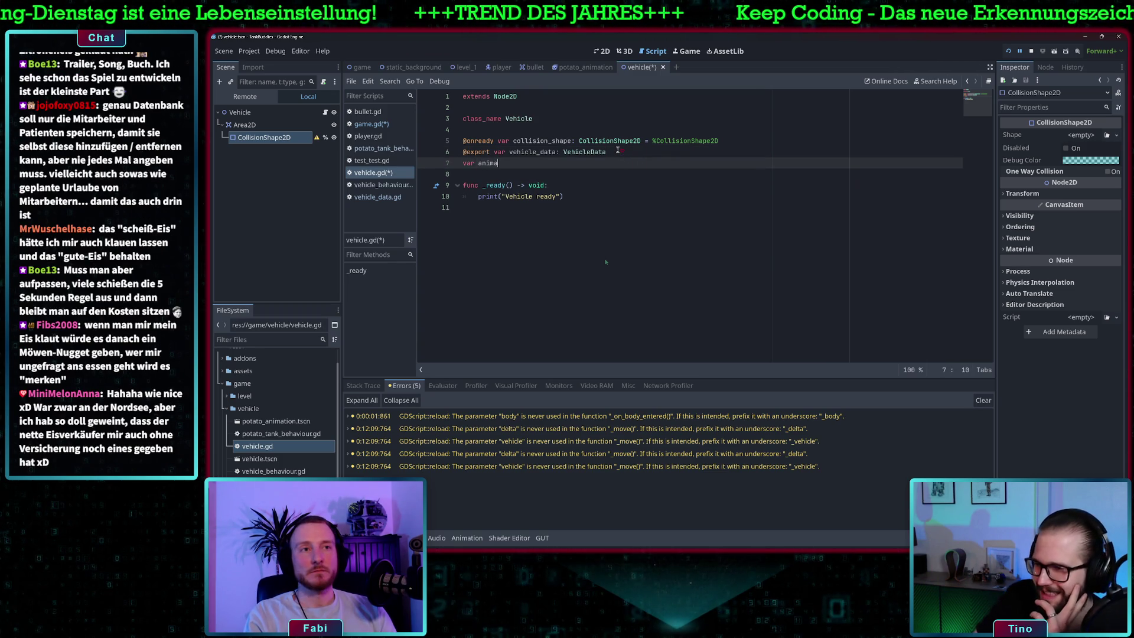
text(_)
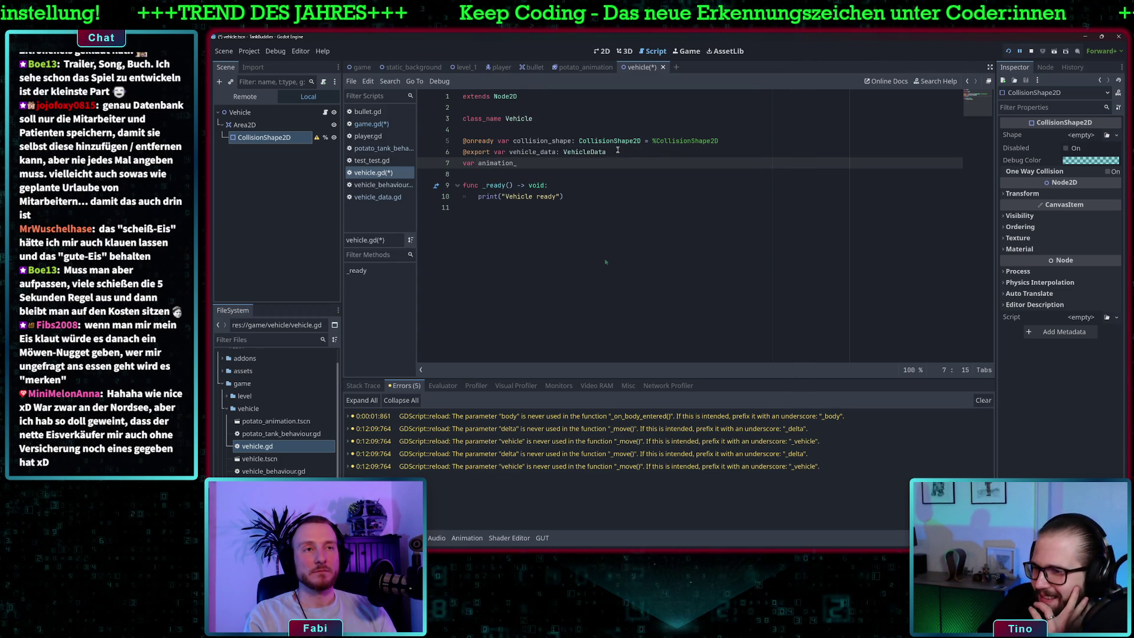
key(BackSpace)
key(BackSpace)
key(BackSpace)
text(vehicle)
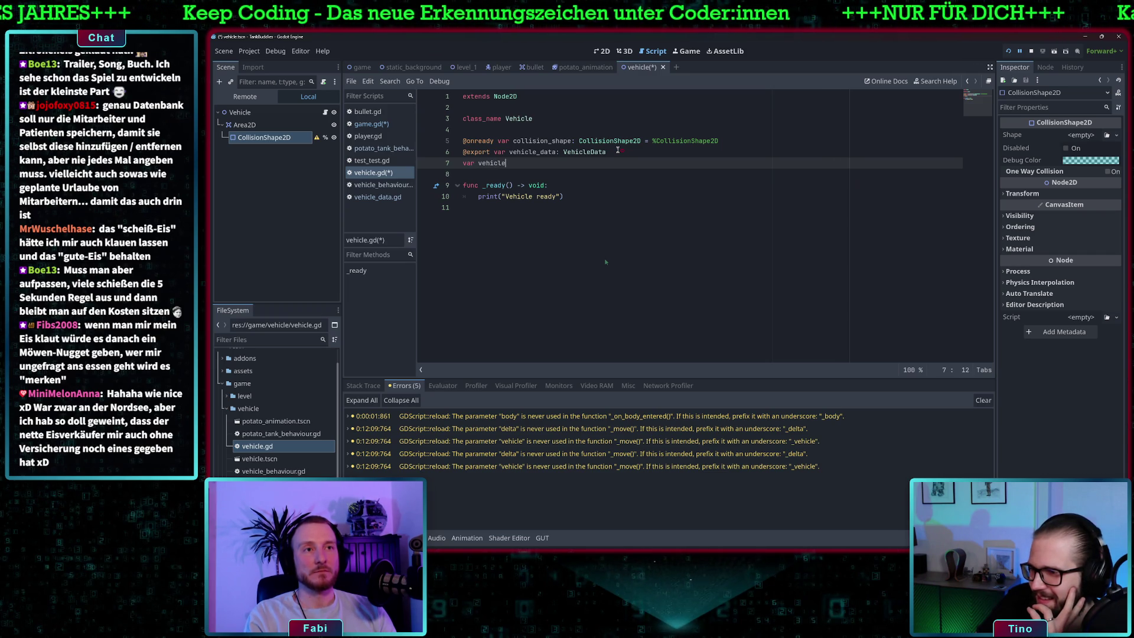
text(_animation)
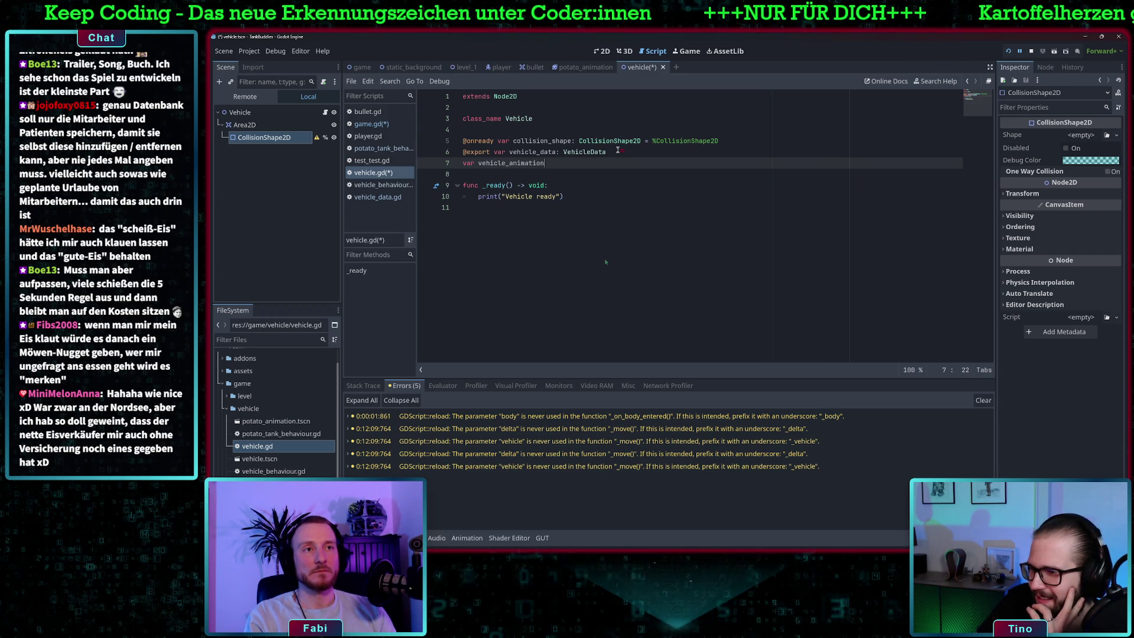
key(BackSpace)
key(Escape)
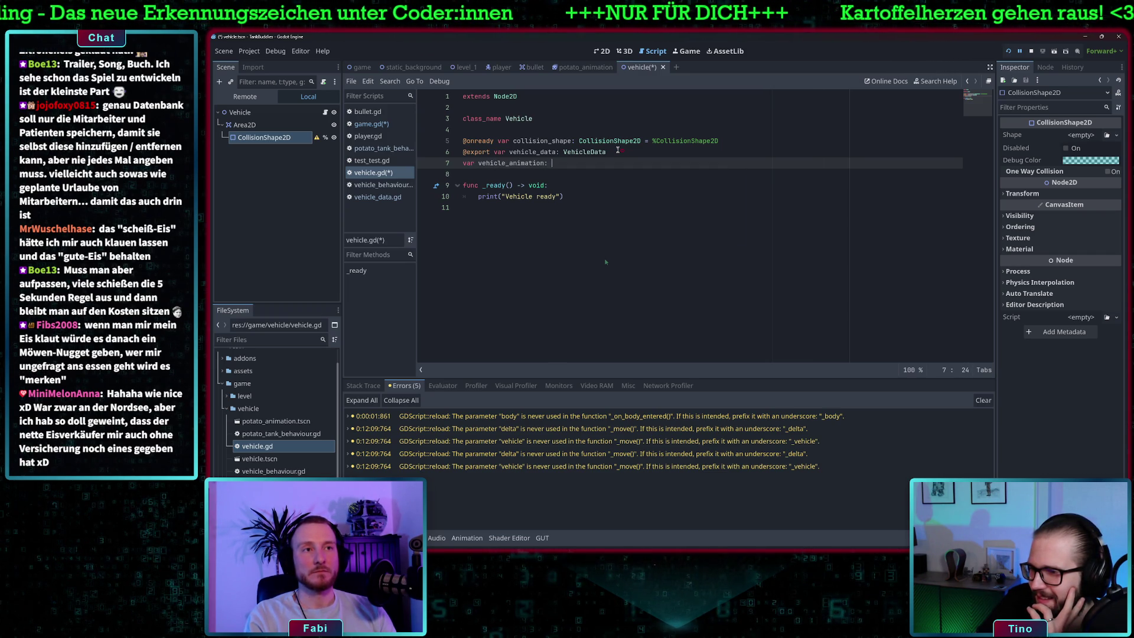
text(Node = null)
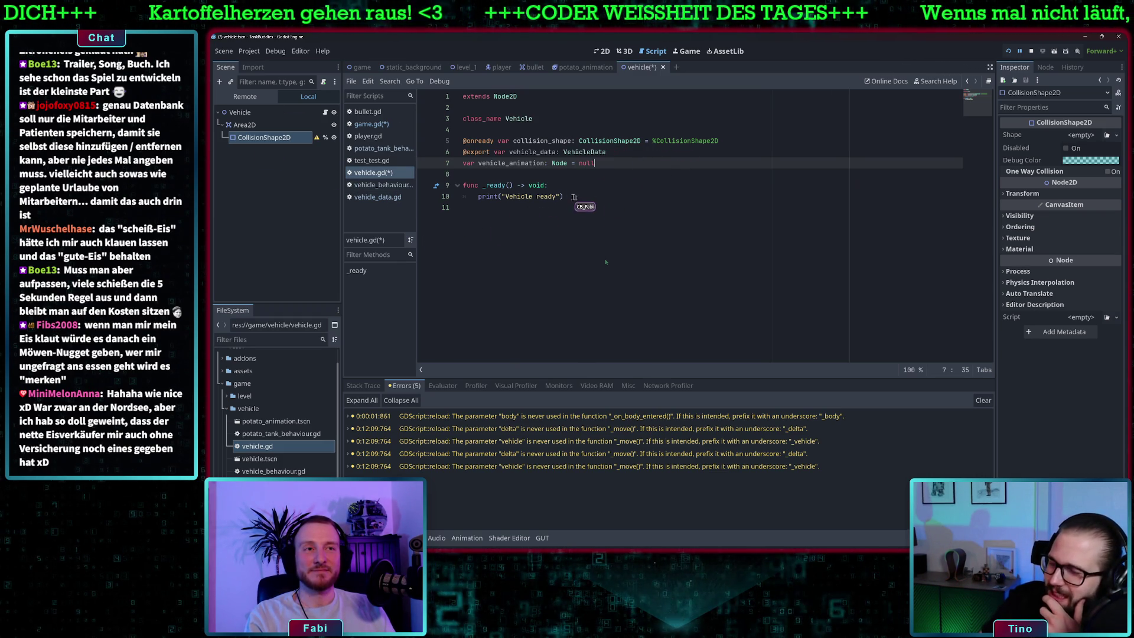
click(576, 196)
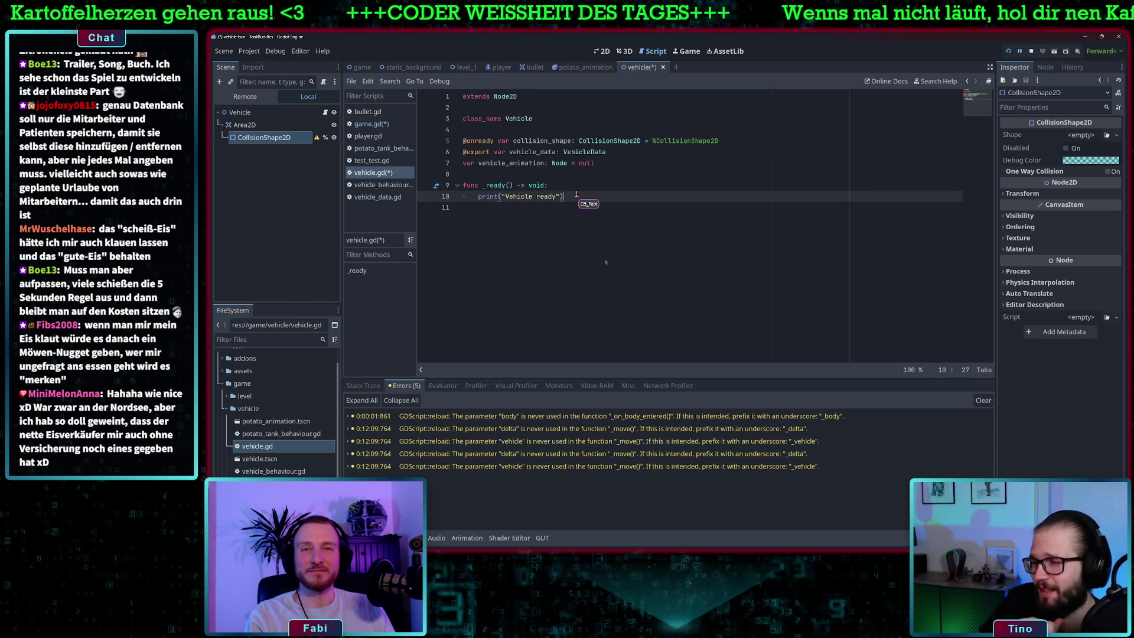
Step: Declare 'func _spawn(data: VehicleData) -> void:' after _ready
key(Return)
key(Return)
key(BackSpace)
text(func c)
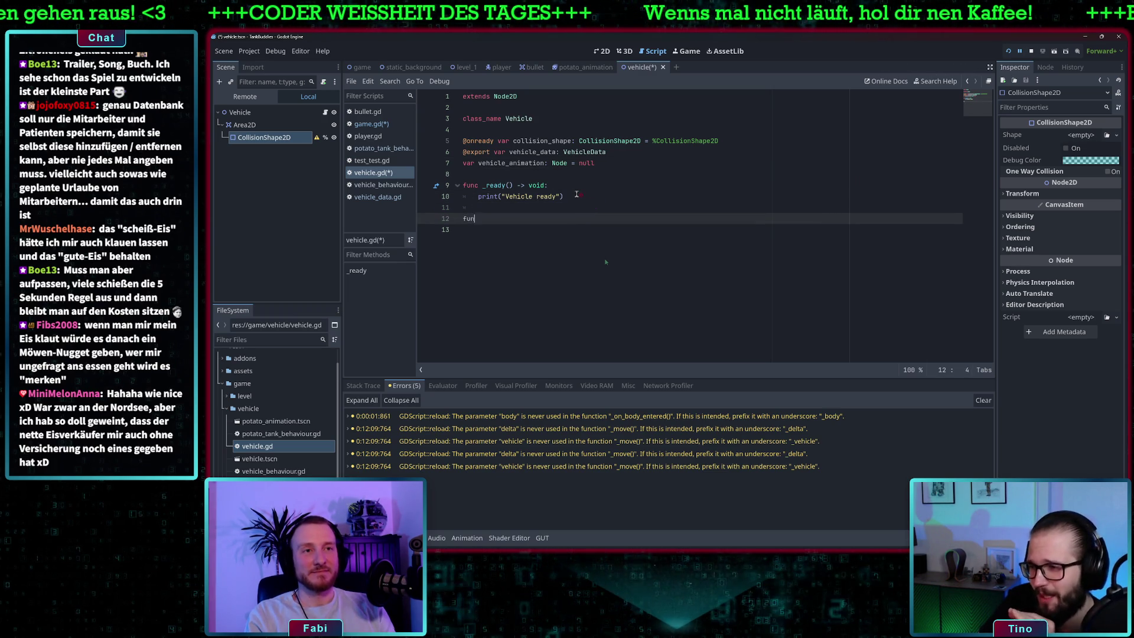
key(BackSpace)
text(_)
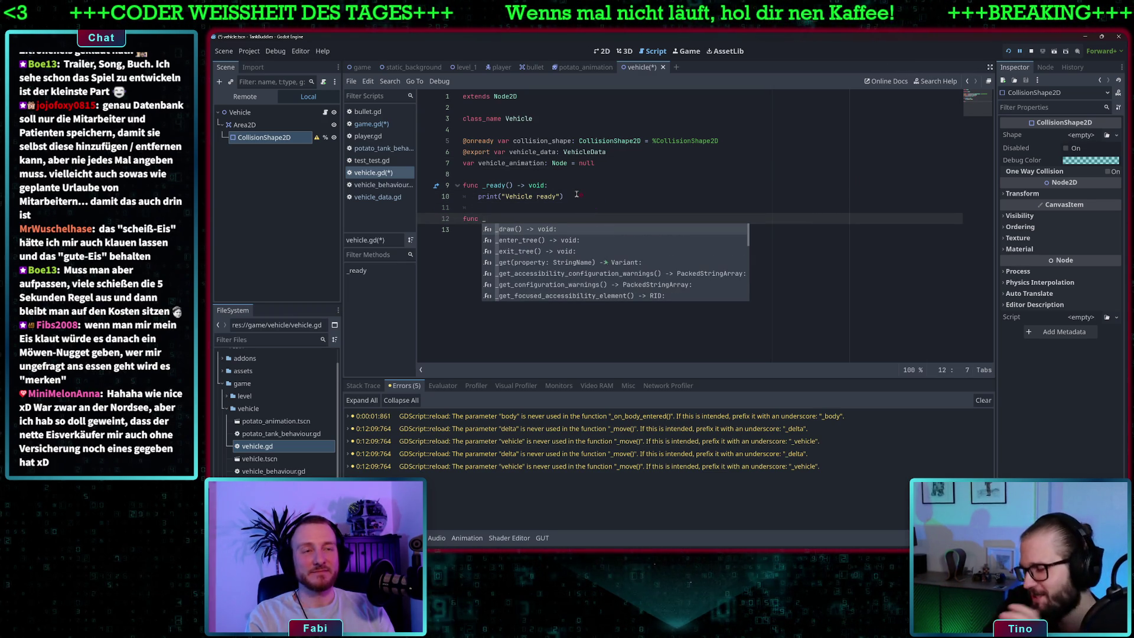
text(spawn)
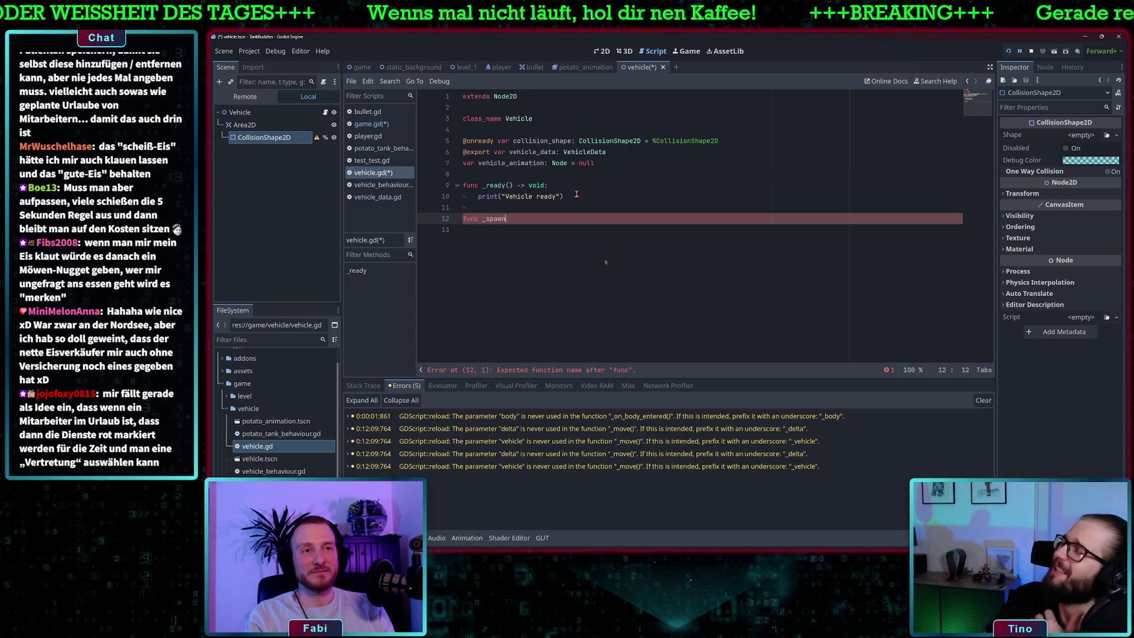
text((data: VehicleData)
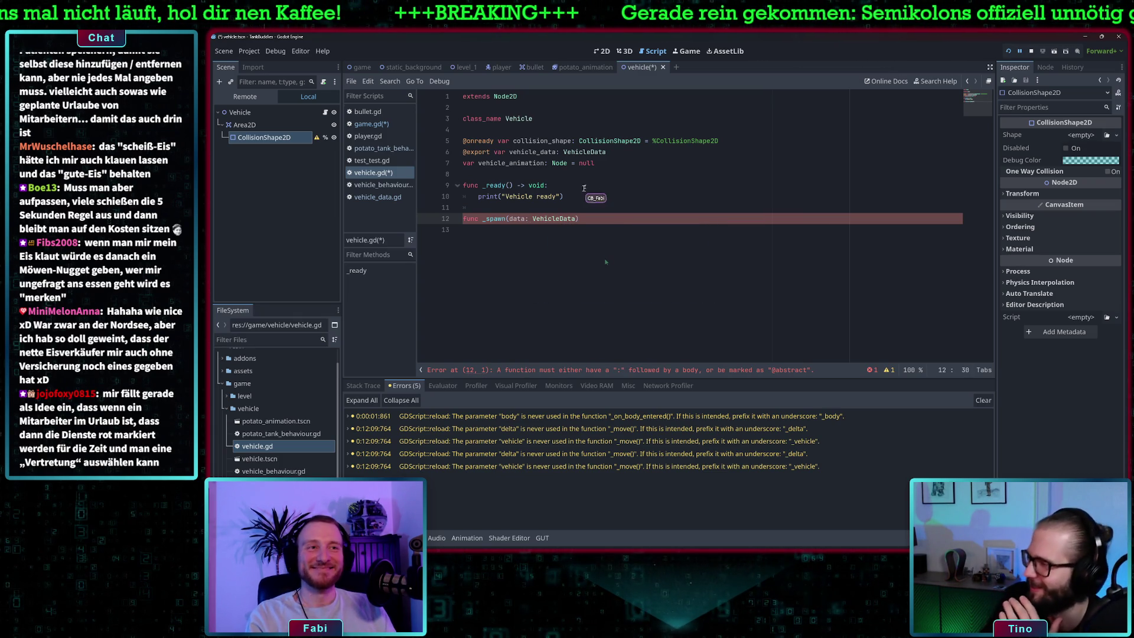
text():)
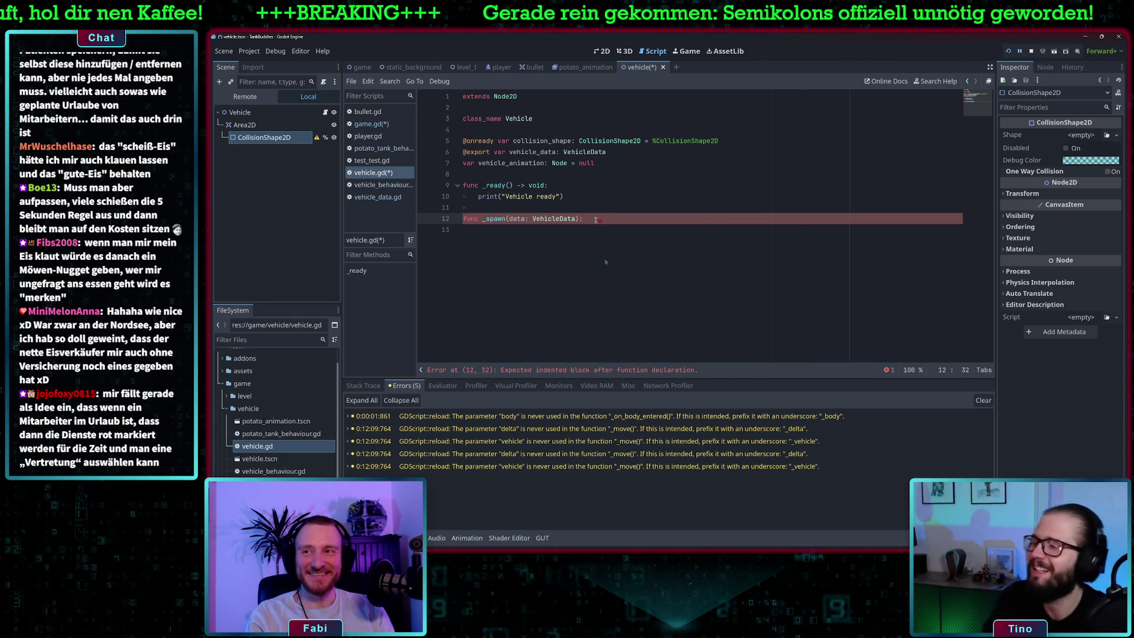
text(-> )
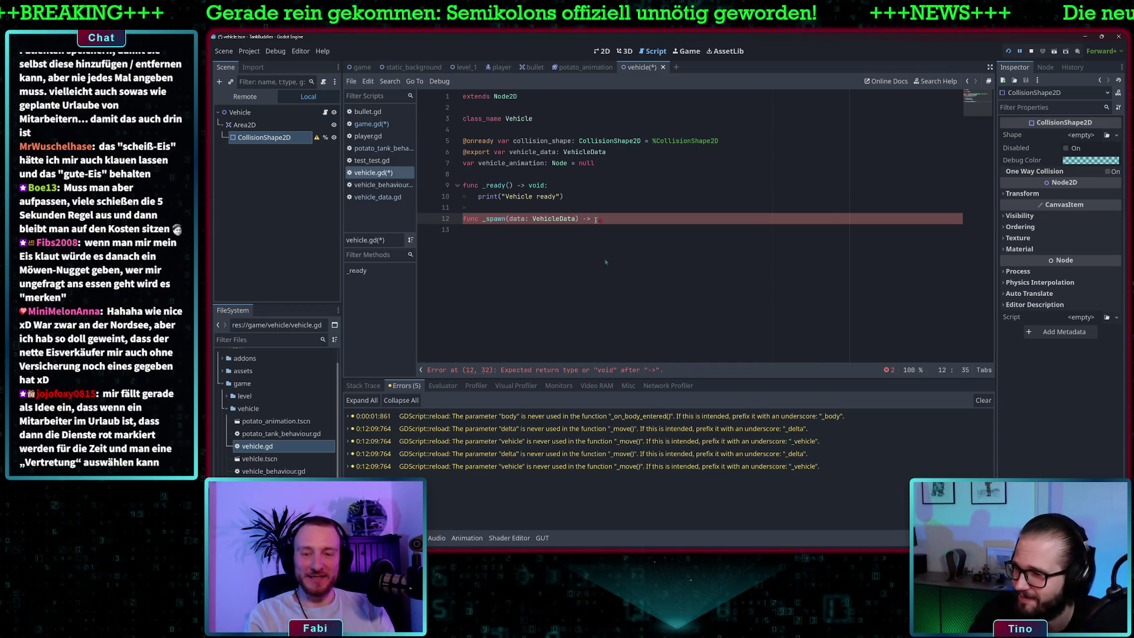
text(void:)
key(Return)
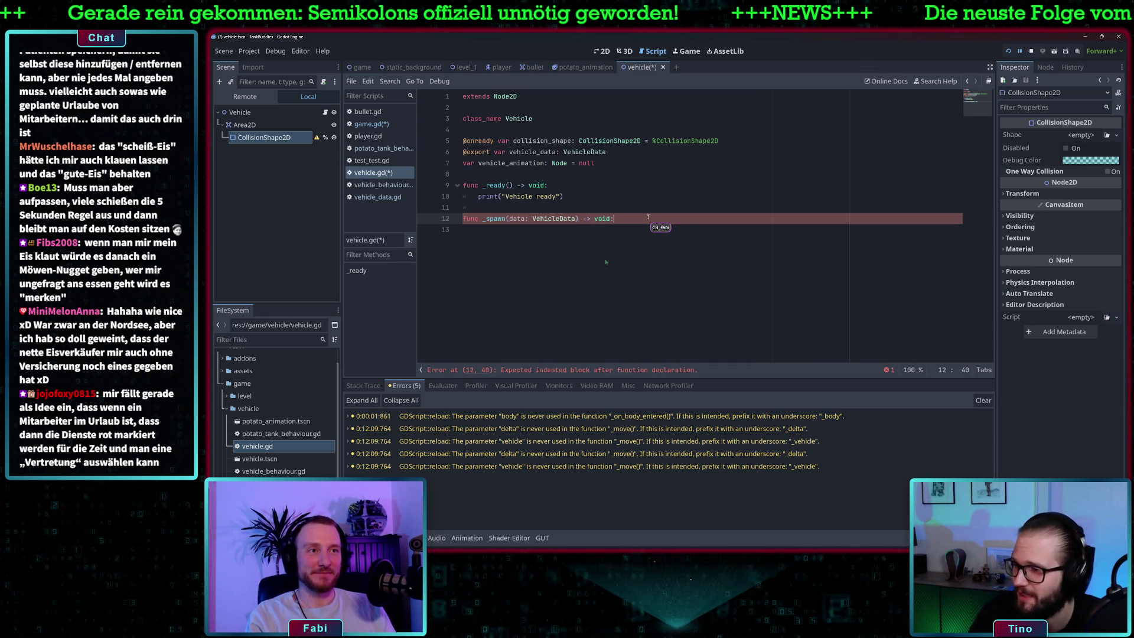
Step: Write the _spawn body as 'vehicle_data = data'
key(Return)
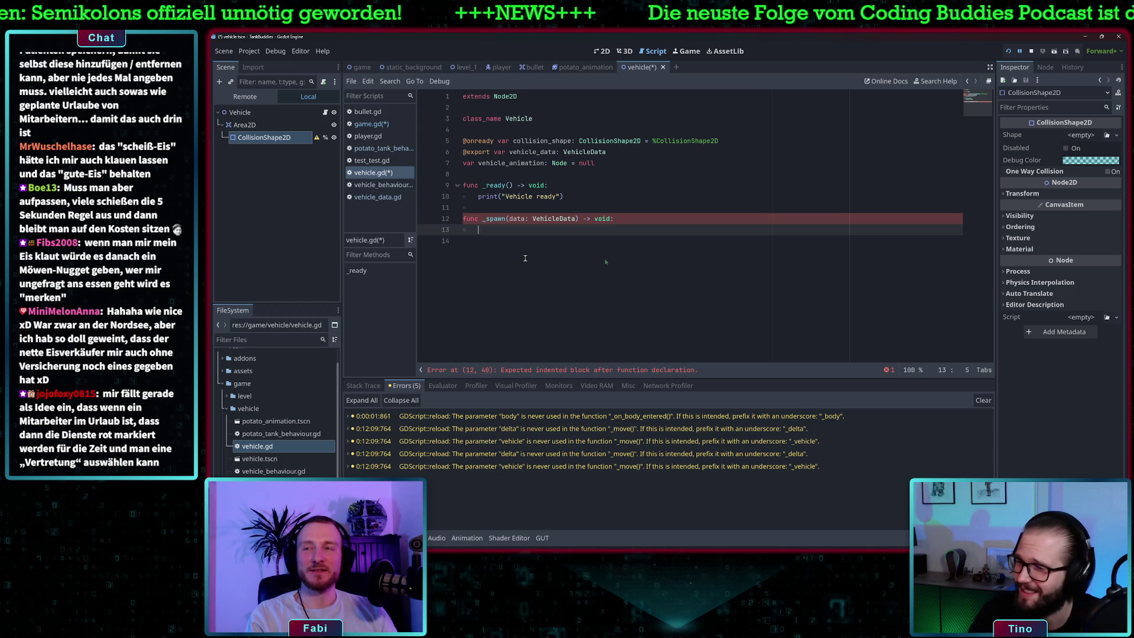
text(vahi)
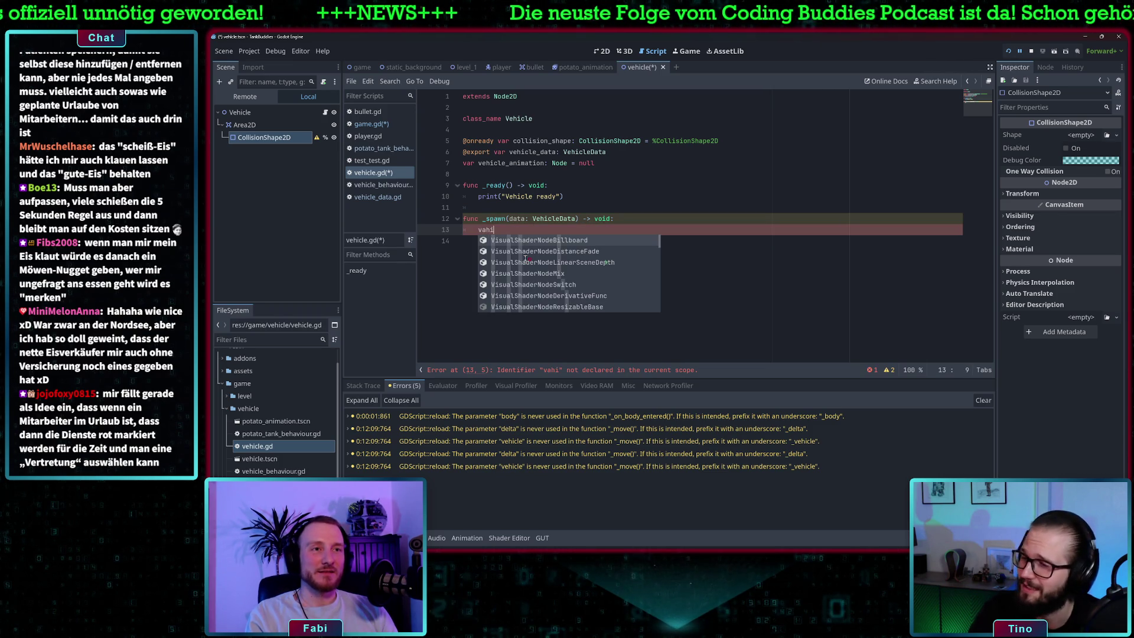
key(BackSpace)
key(BackSpace)
key(BackSpace)
text(eh)
key(Down)
key(Return)
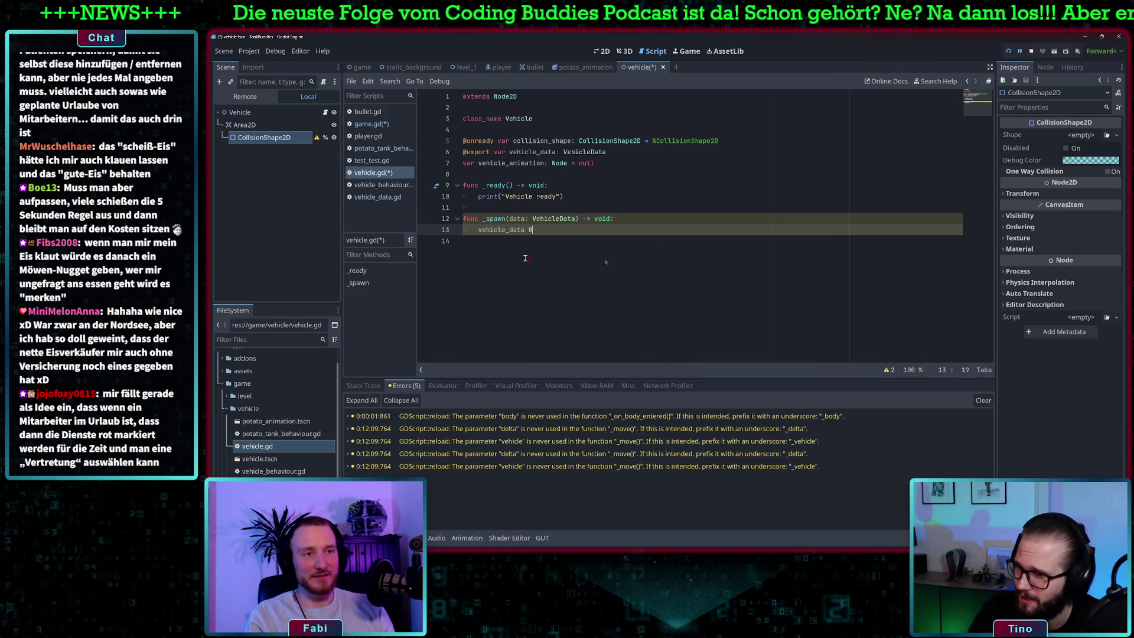
text(= data)
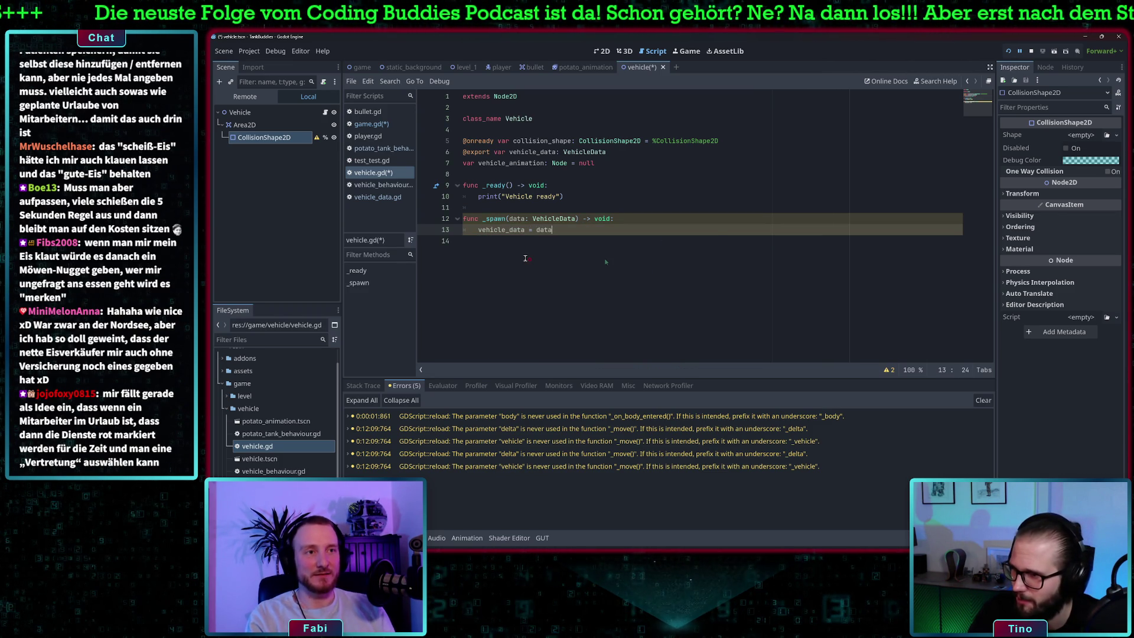
click(614, 228)
click(614, 230)
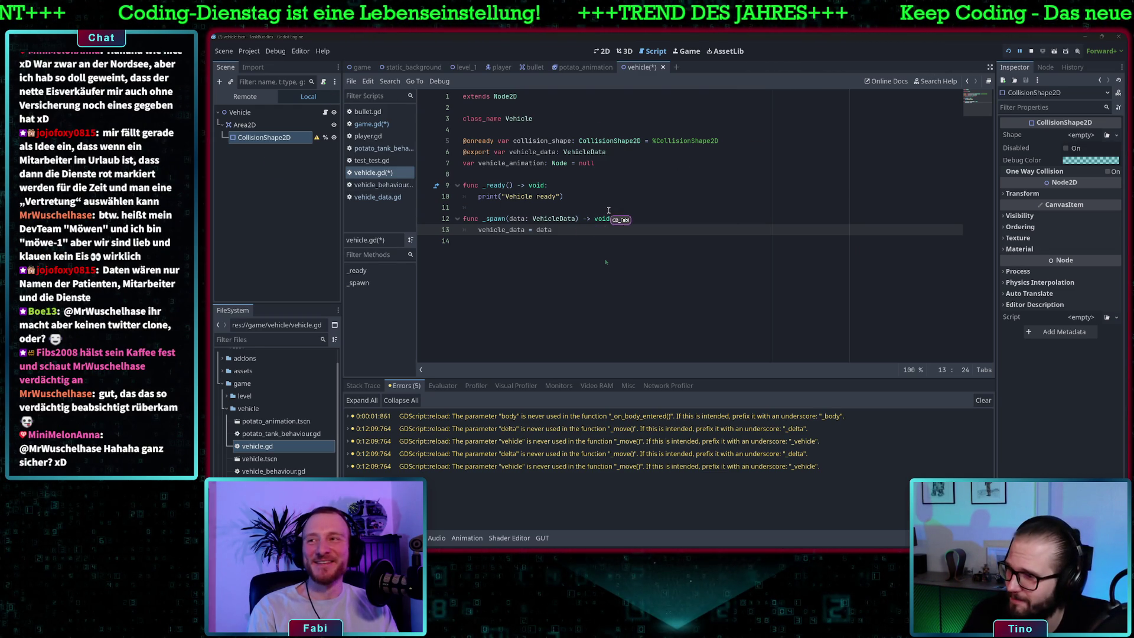
Step: Start _ready with 'vehicle_data = vehicle_data.duplicate(true)'
click(571, 185)
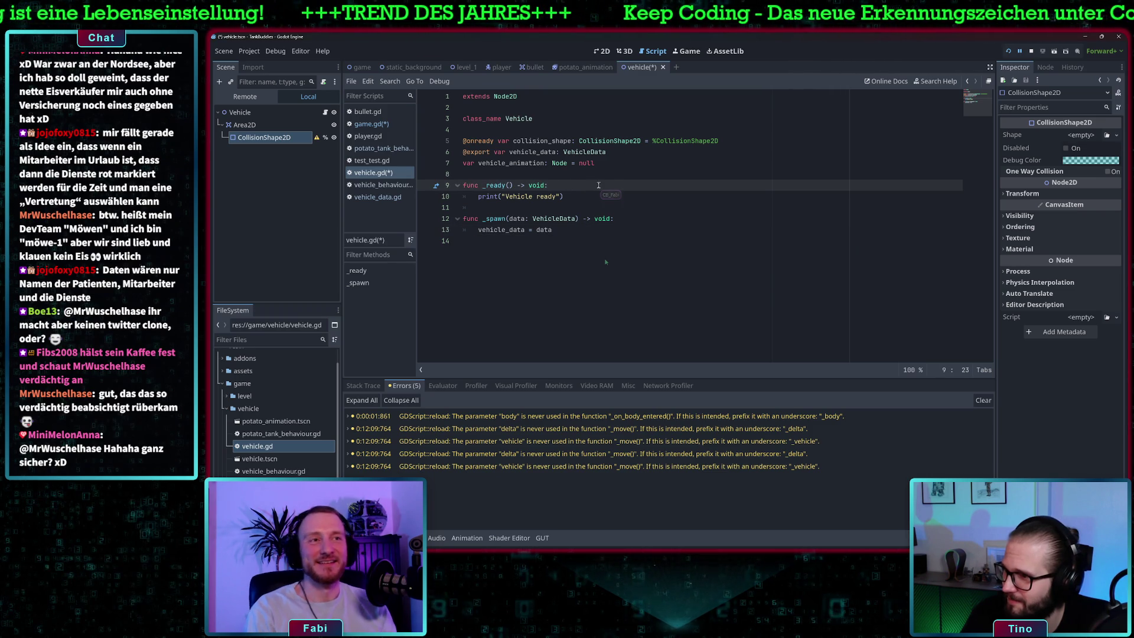
key(Return)
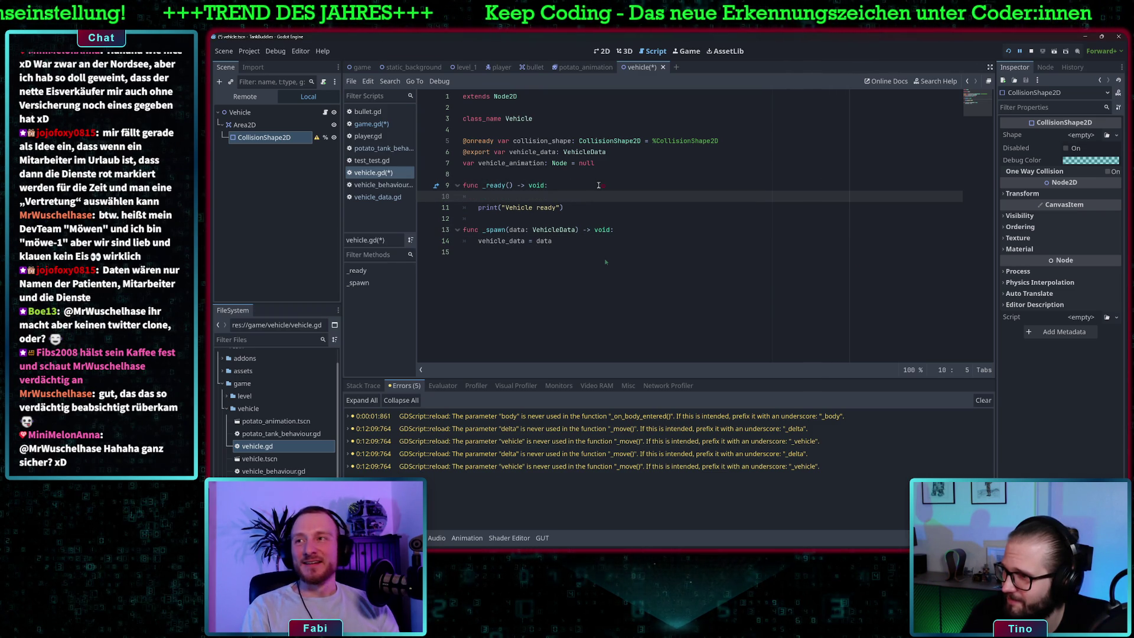
text(vehi)
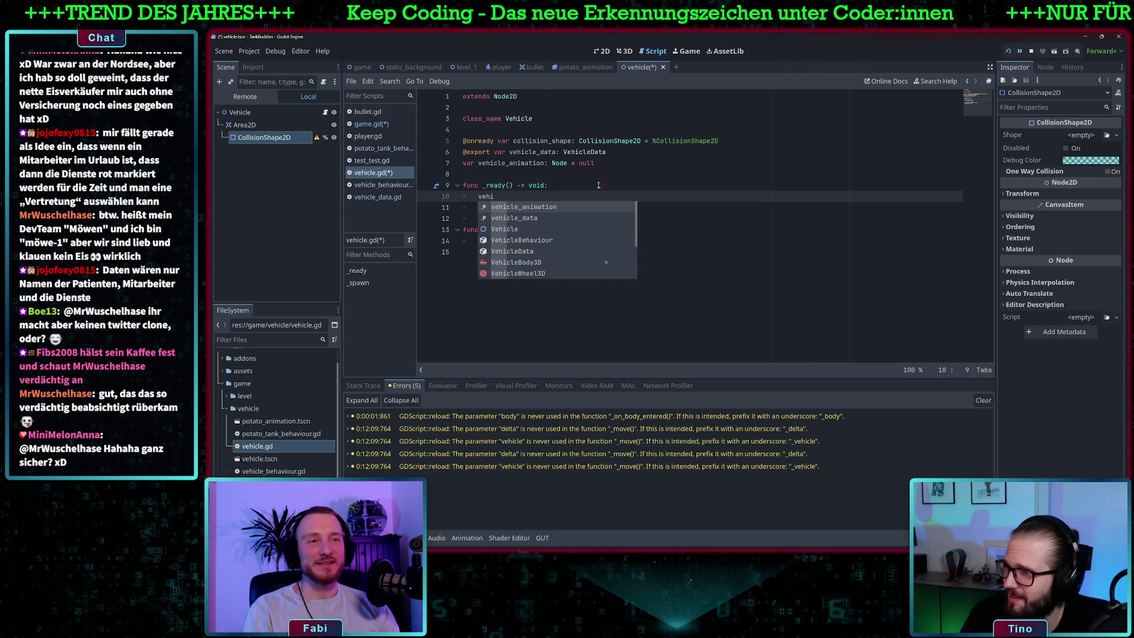
key(Down)
key(Return)
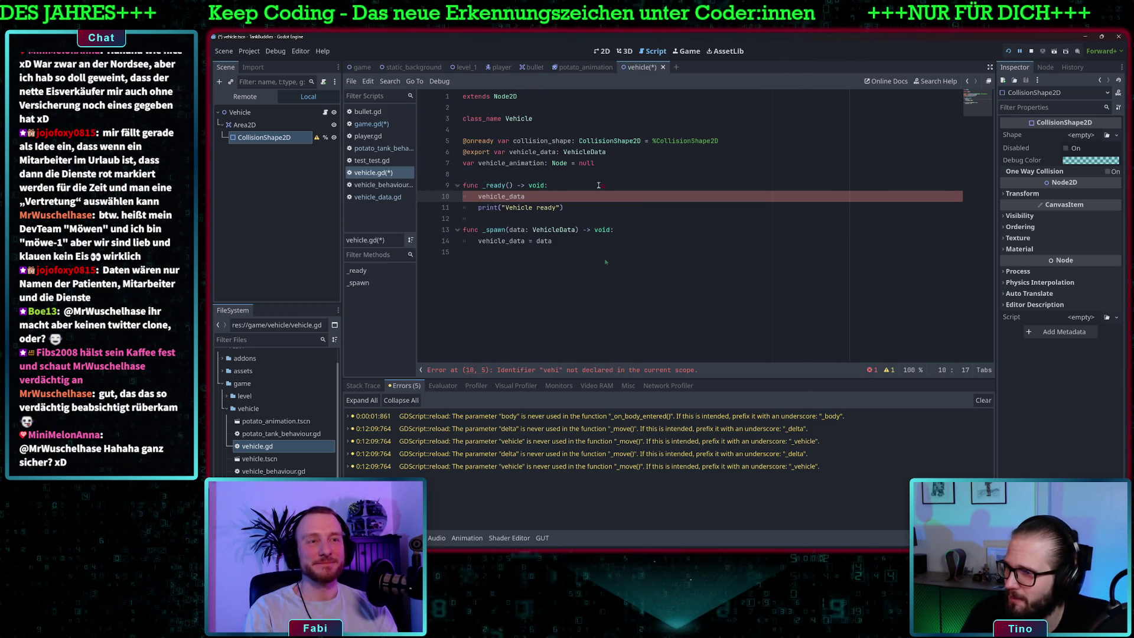
key(ctrl+space)
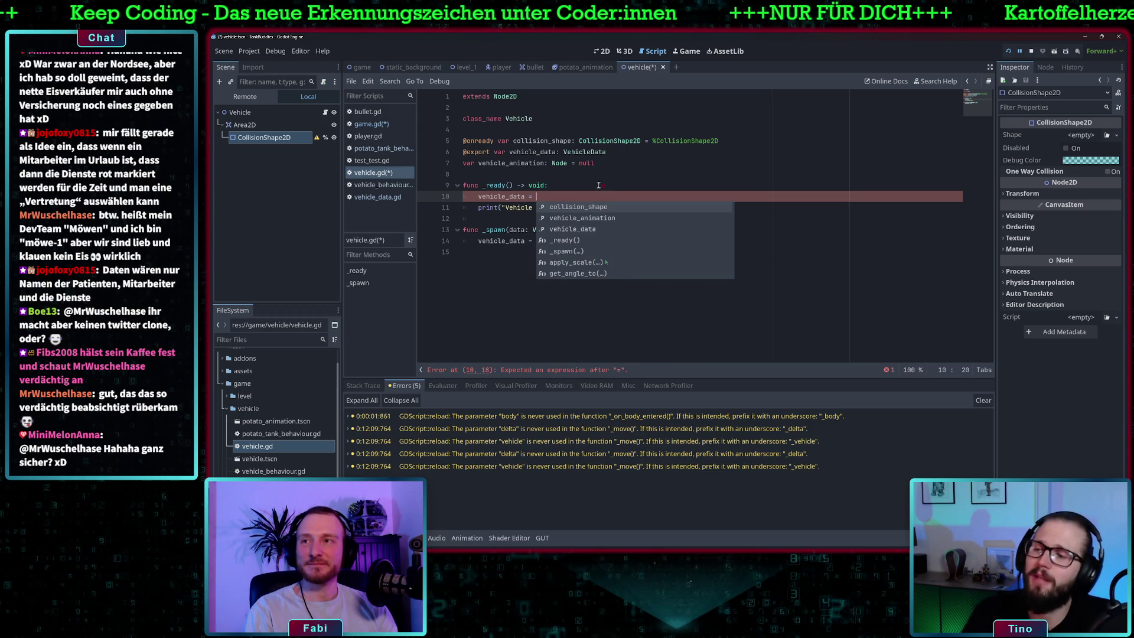
text(vehic)
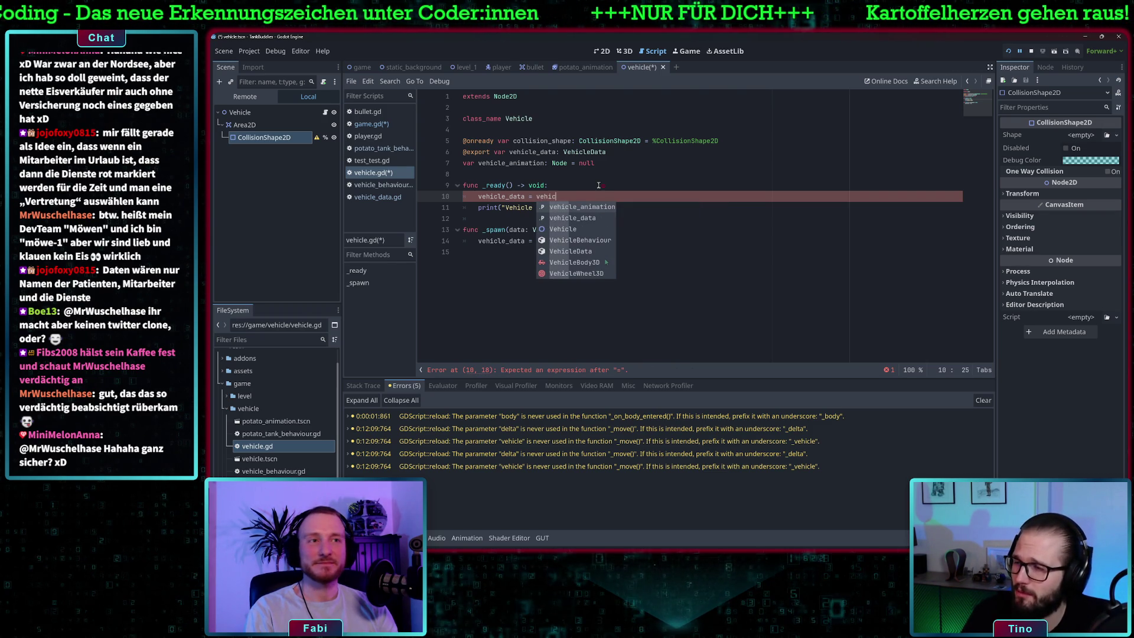
key(Down)
key(Return)
text(.)
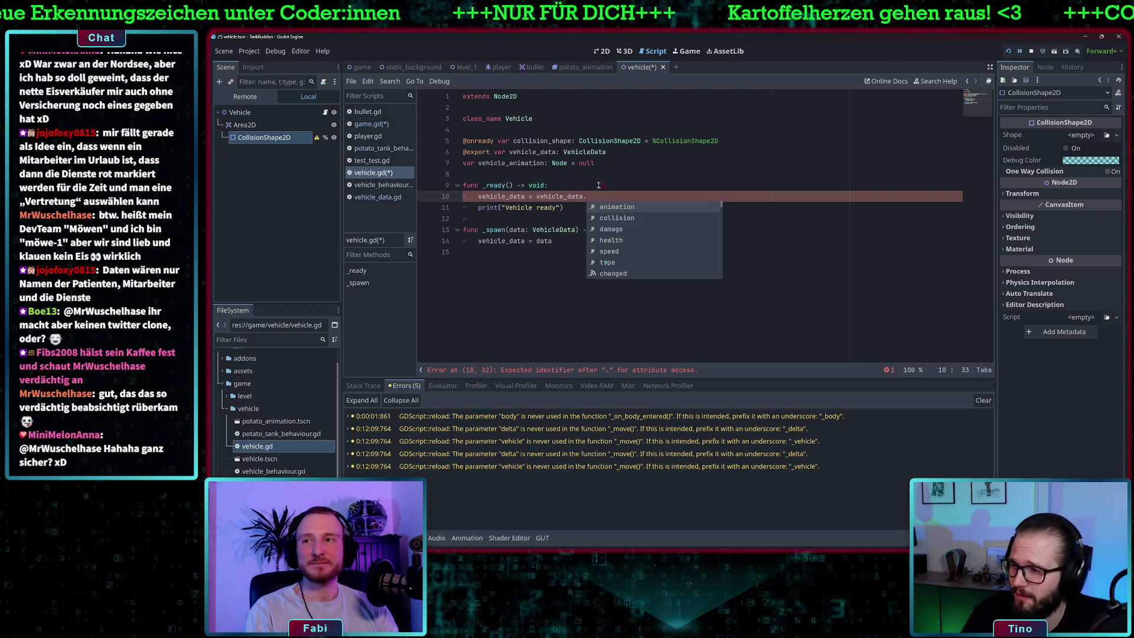
text(du)
key(Return)
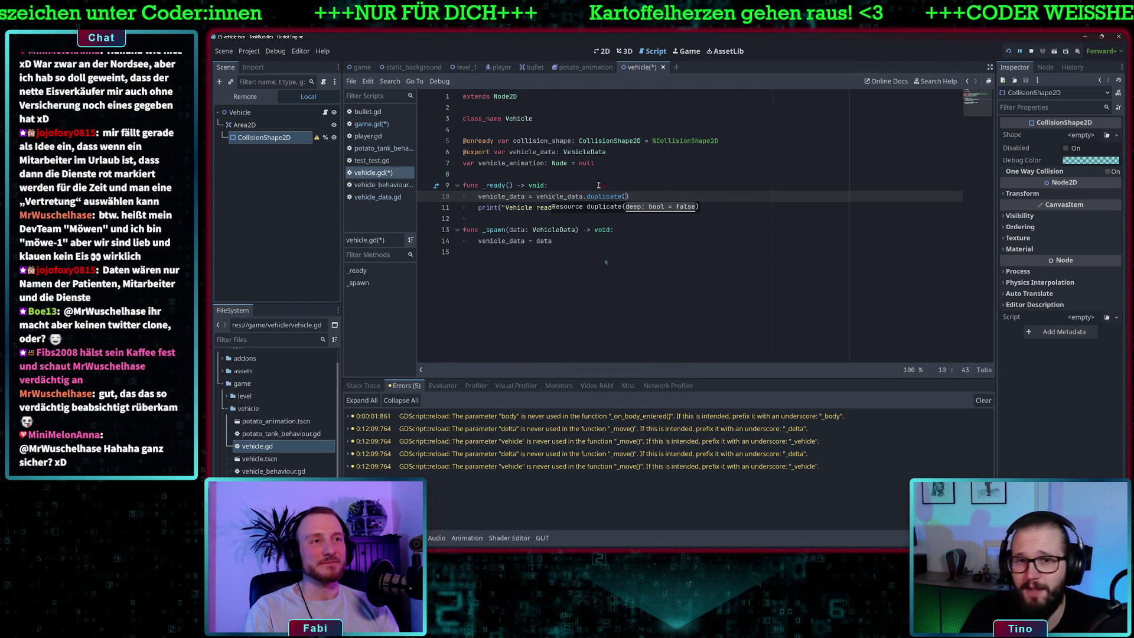
text(true)
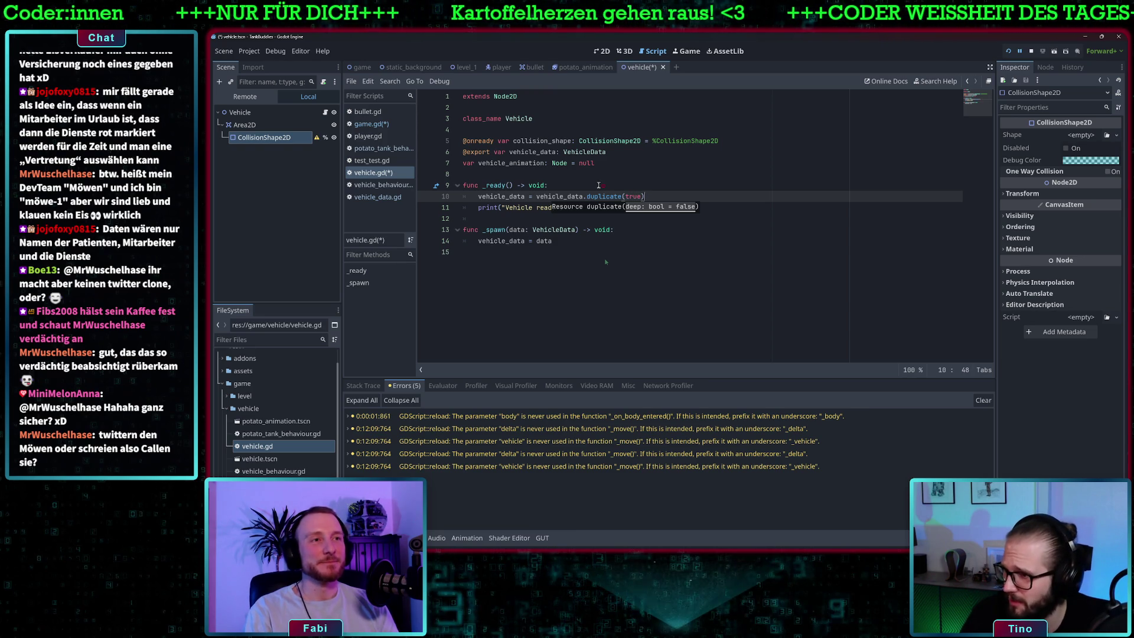
click(660, 197)
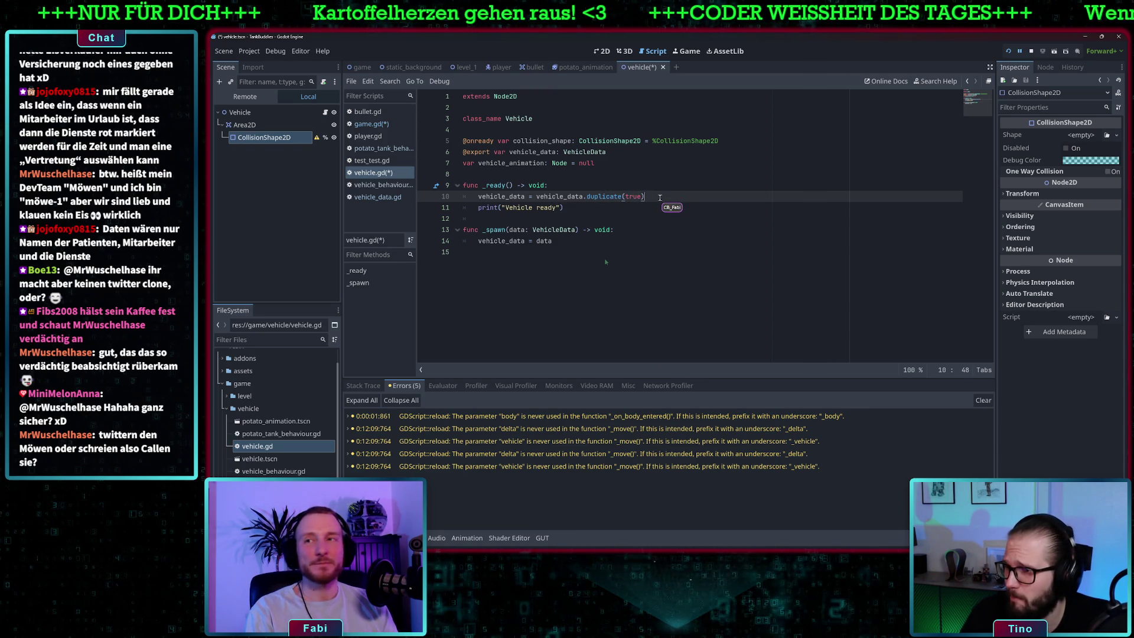
Step: Add 'collision_shape.shape = vehicle_data.collision' on line 11
key(Return)
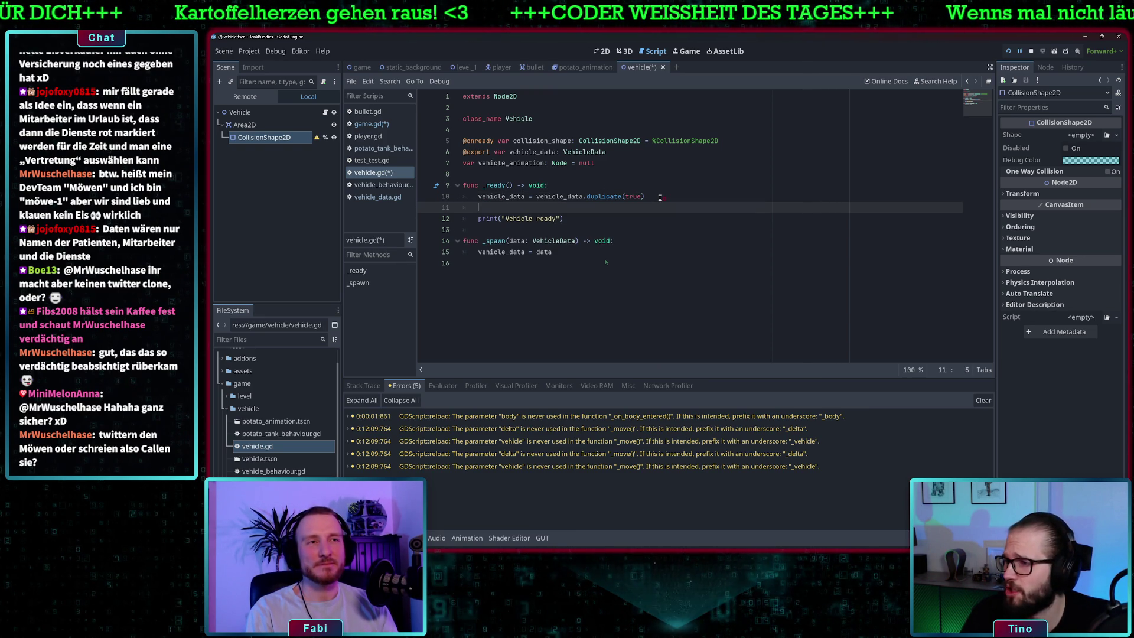
text(collis)
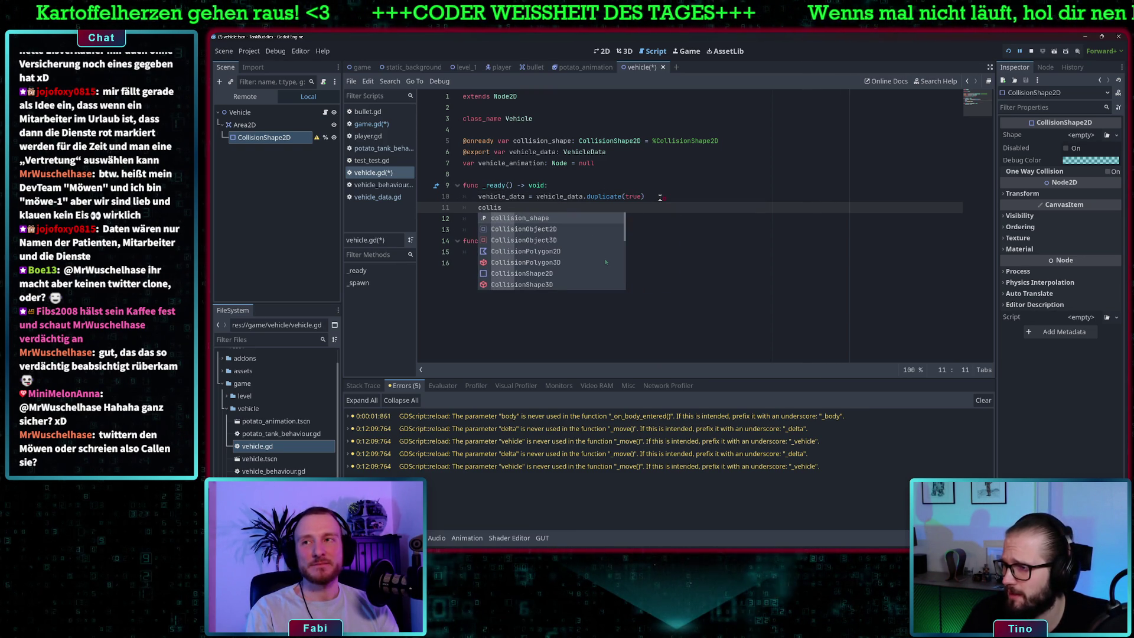
key(Return)
text(.sh)
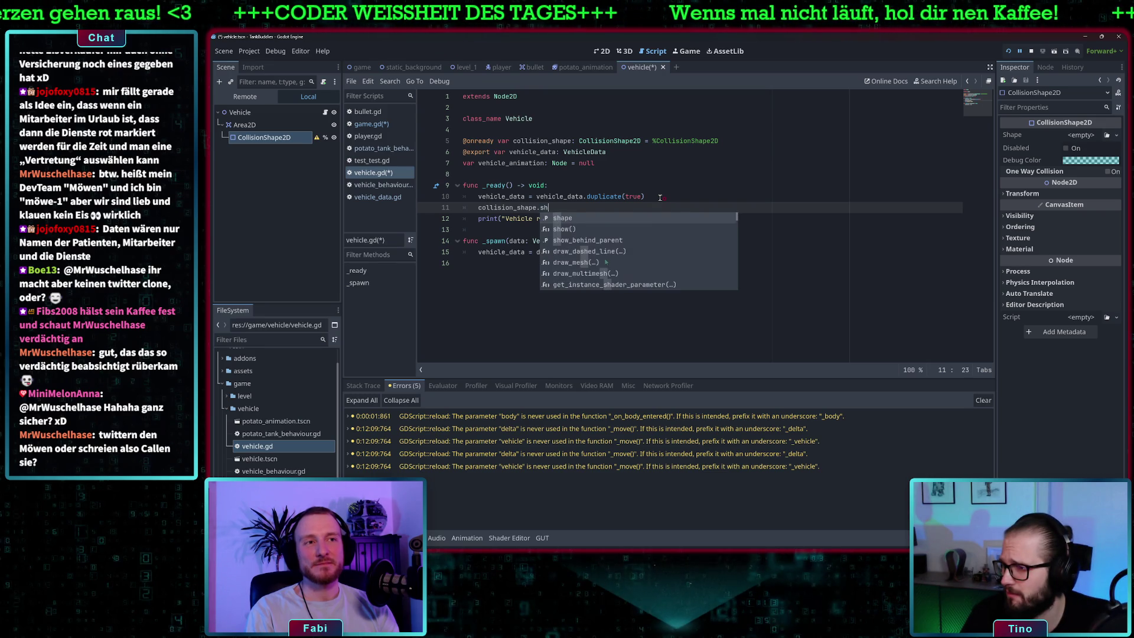
key(Return)
text(= )
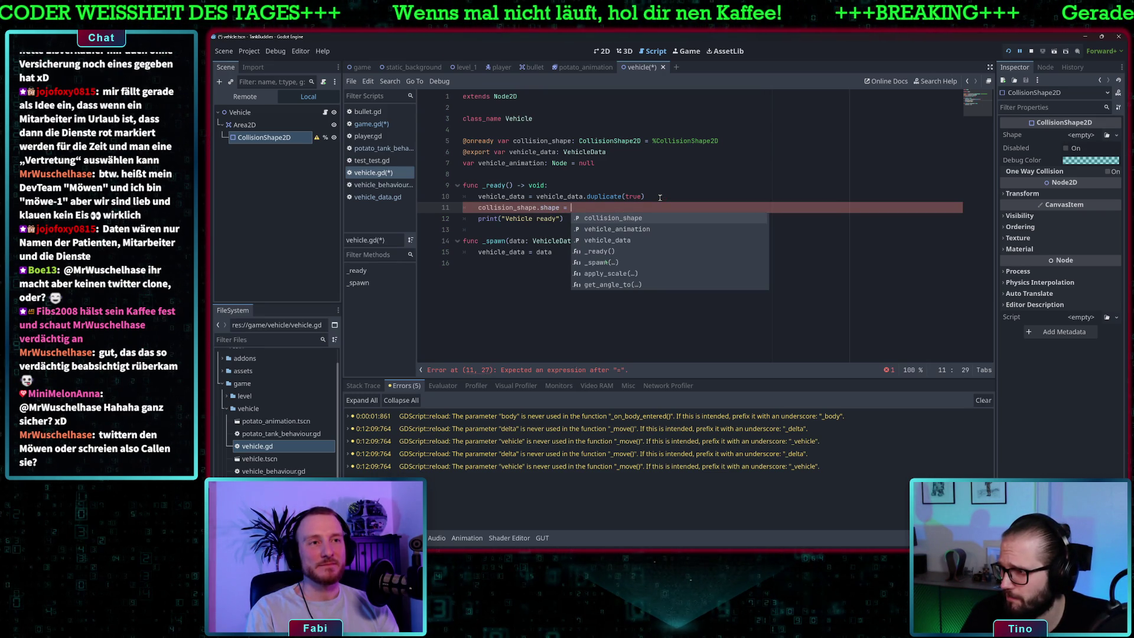
text(ve)
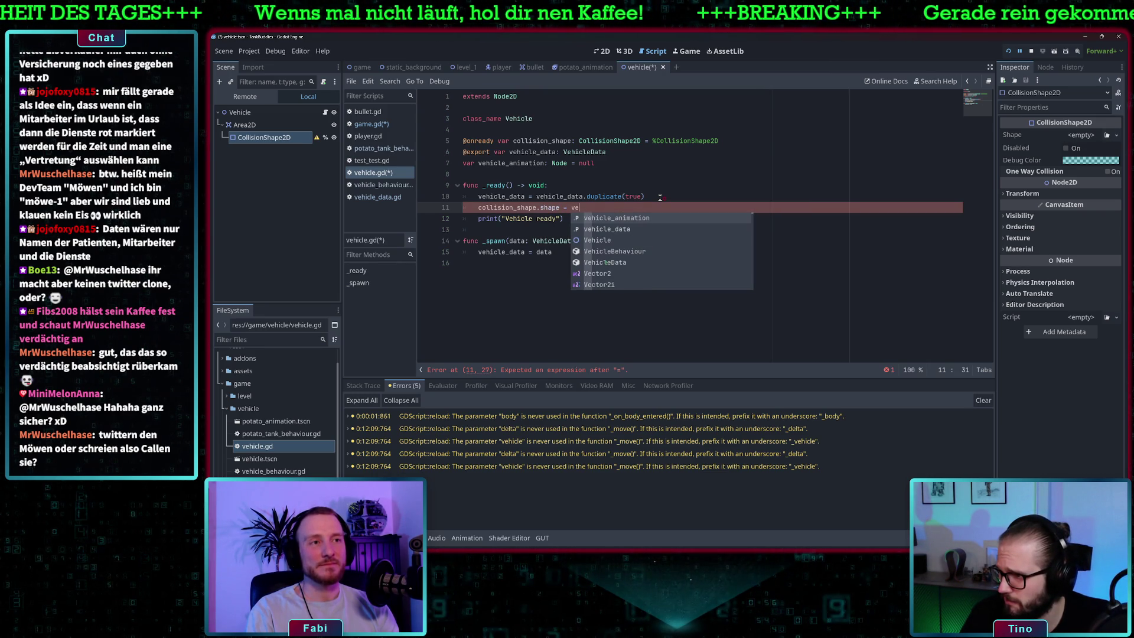
key(Down)
key(Return)
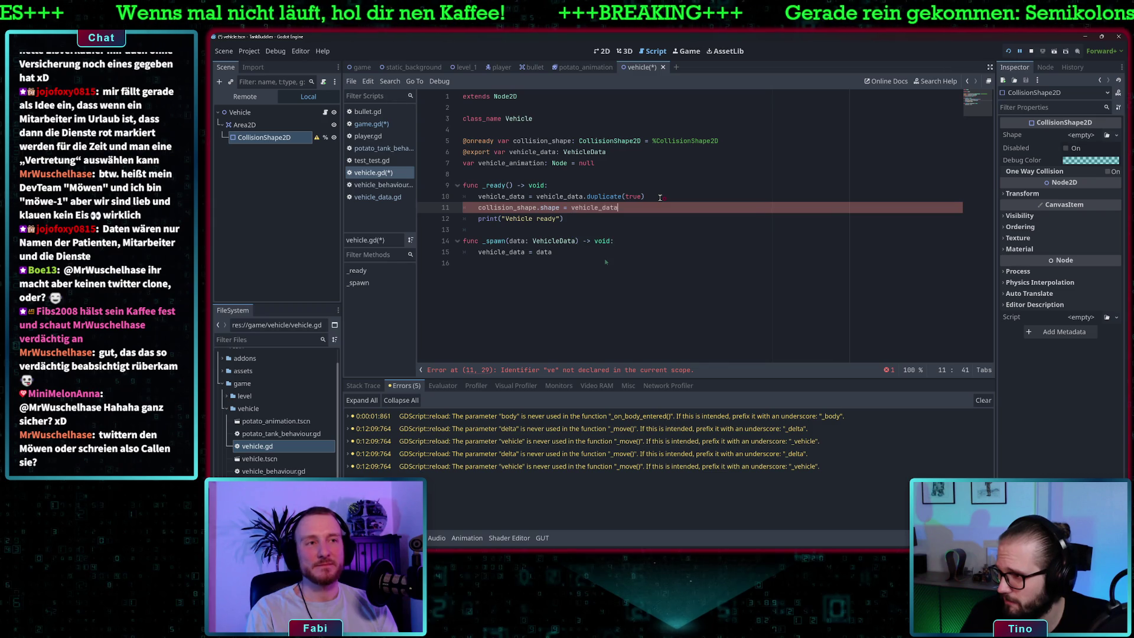
text(.c)
key(Return)
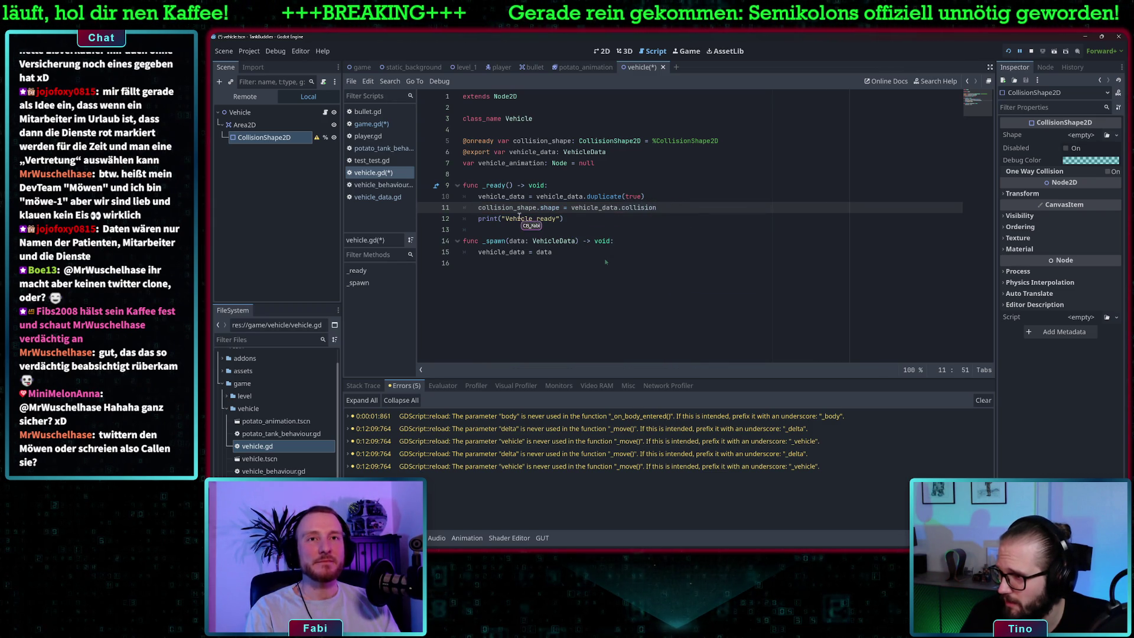
click(549, 140)
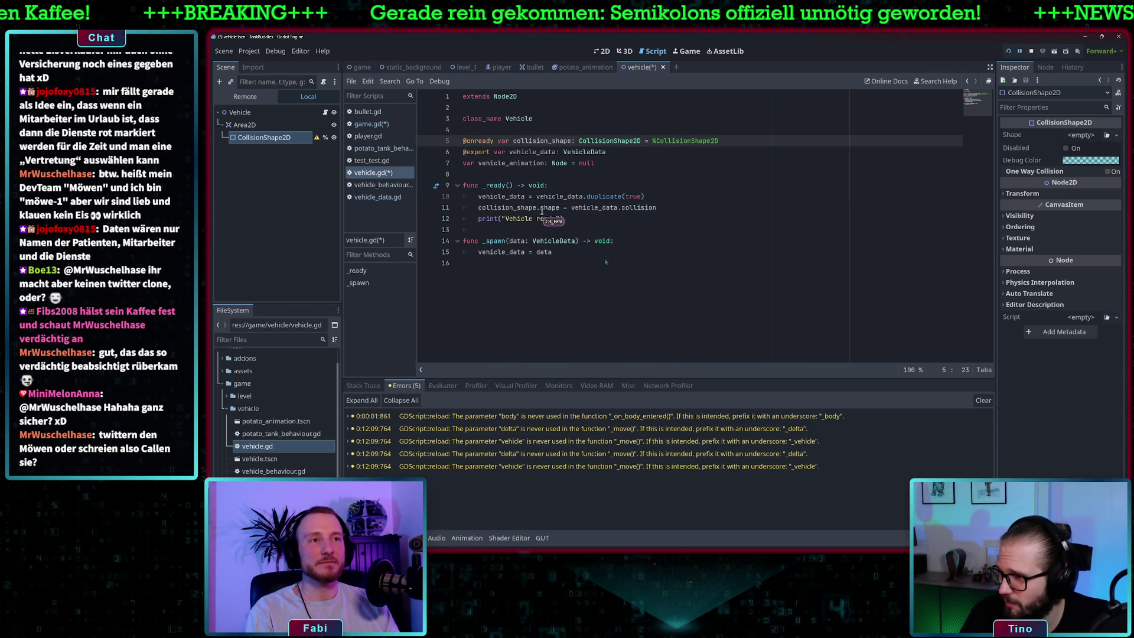
click(661, 207)
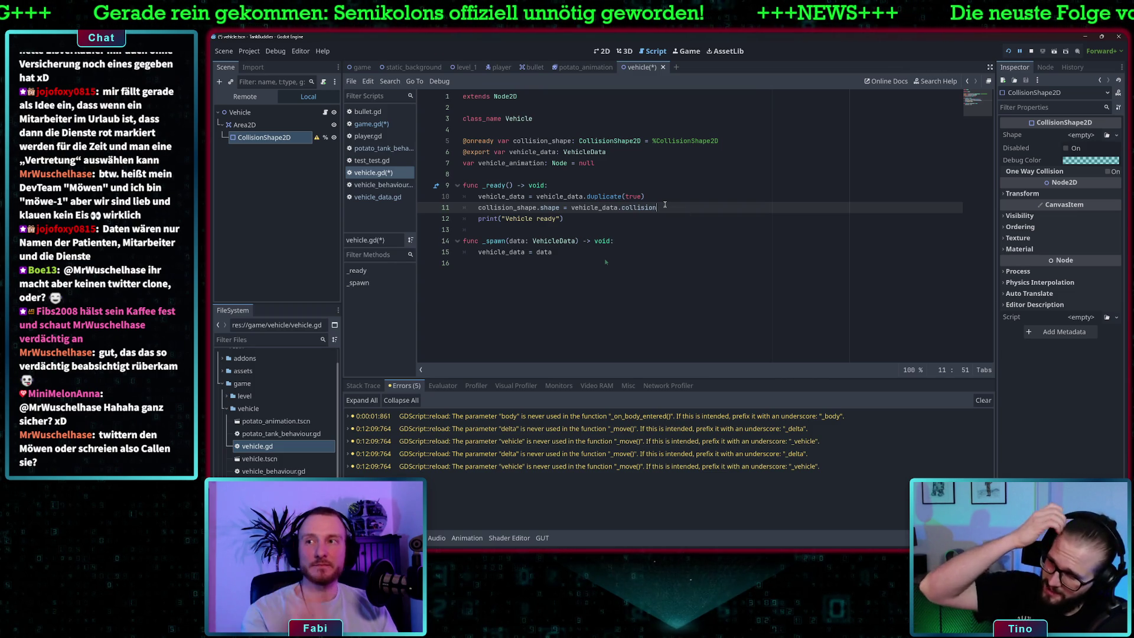
key(Return)
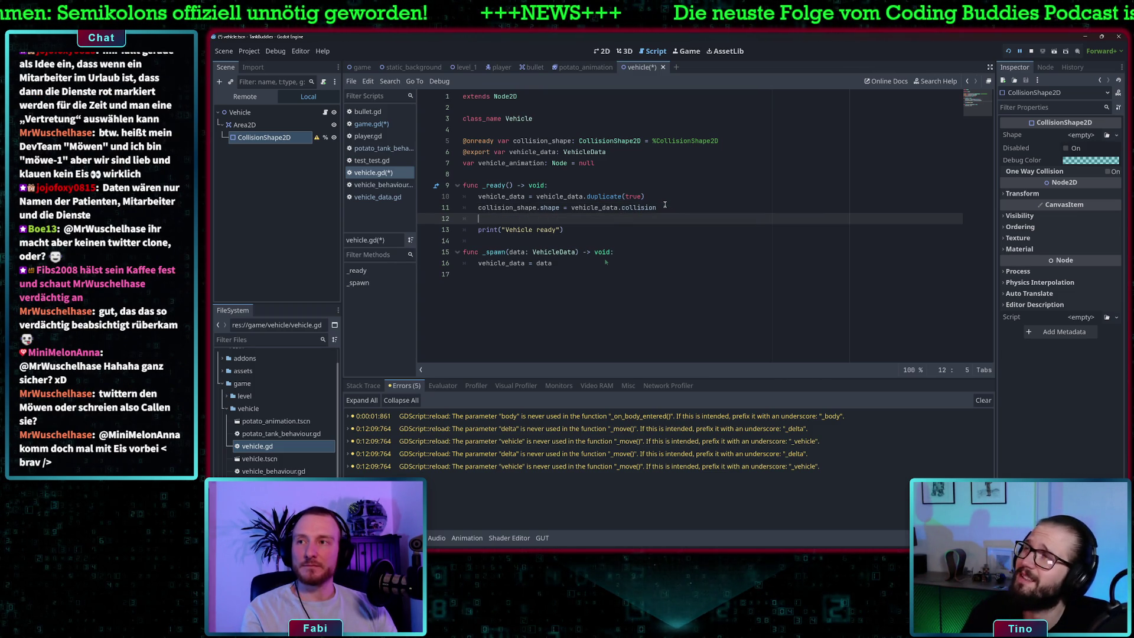
Step: Add 'vehicle_animation = vehicle_data.animation.instantiate()' to _ready
text(anim)
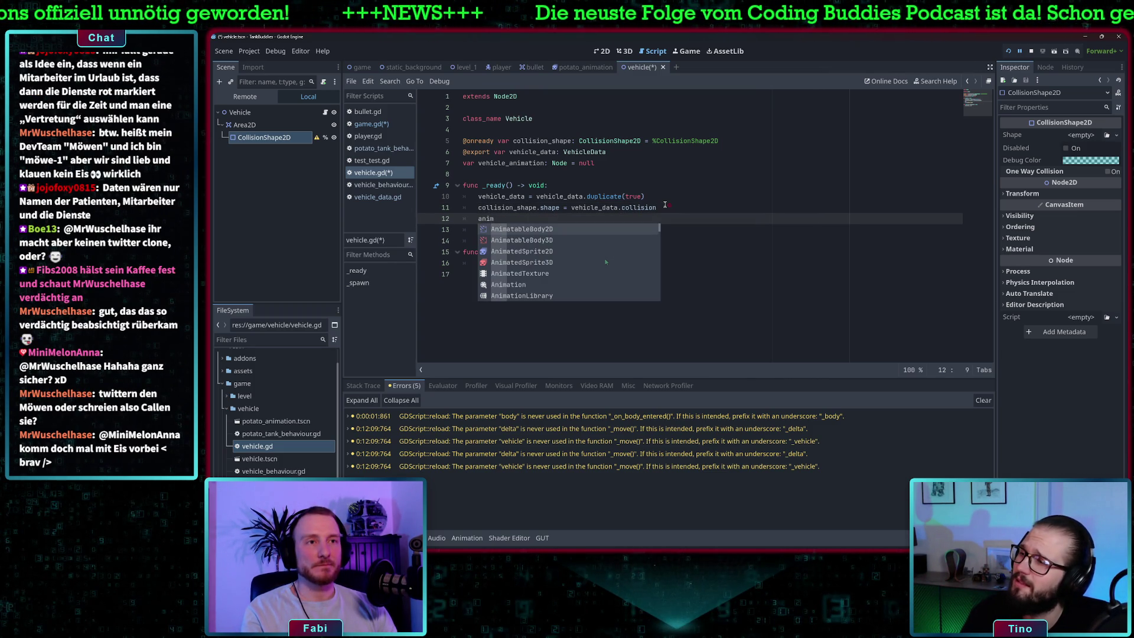
key(BackSpace)
key(BackSpace)
key(BackSpace)
text(vehicle_anim)
key(Return)
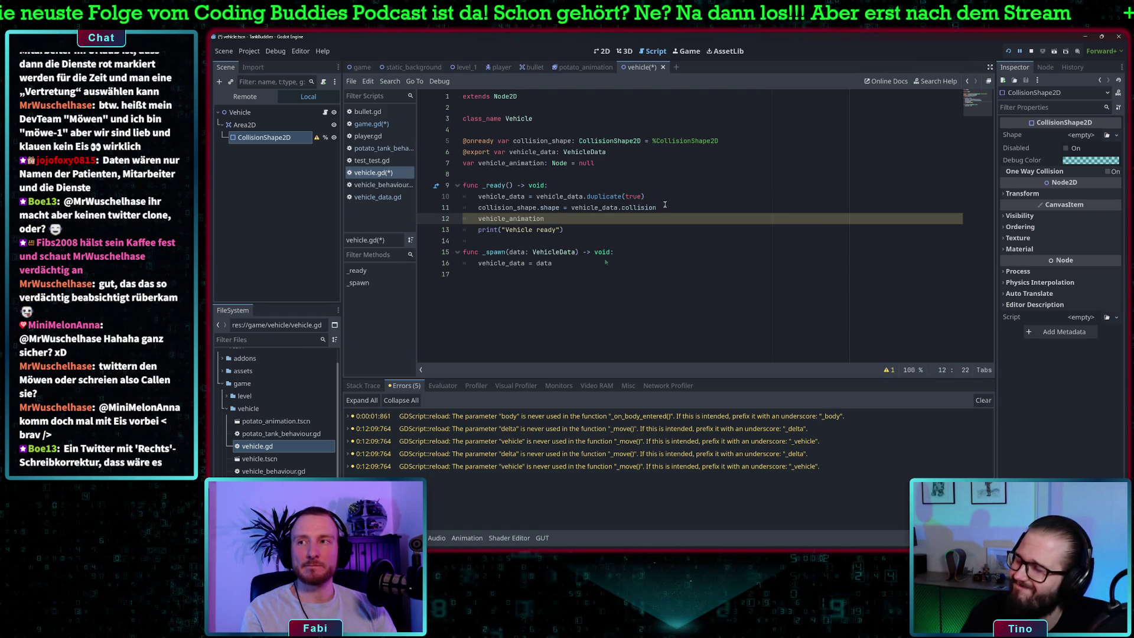
text( = veh)
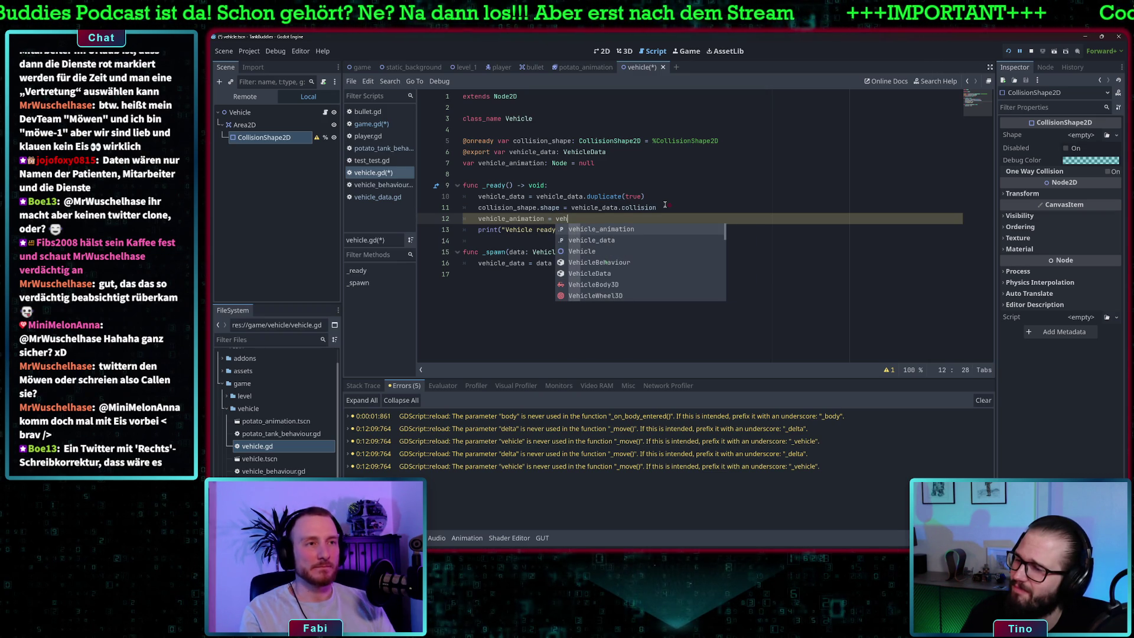
key(Return)
text(.animation)
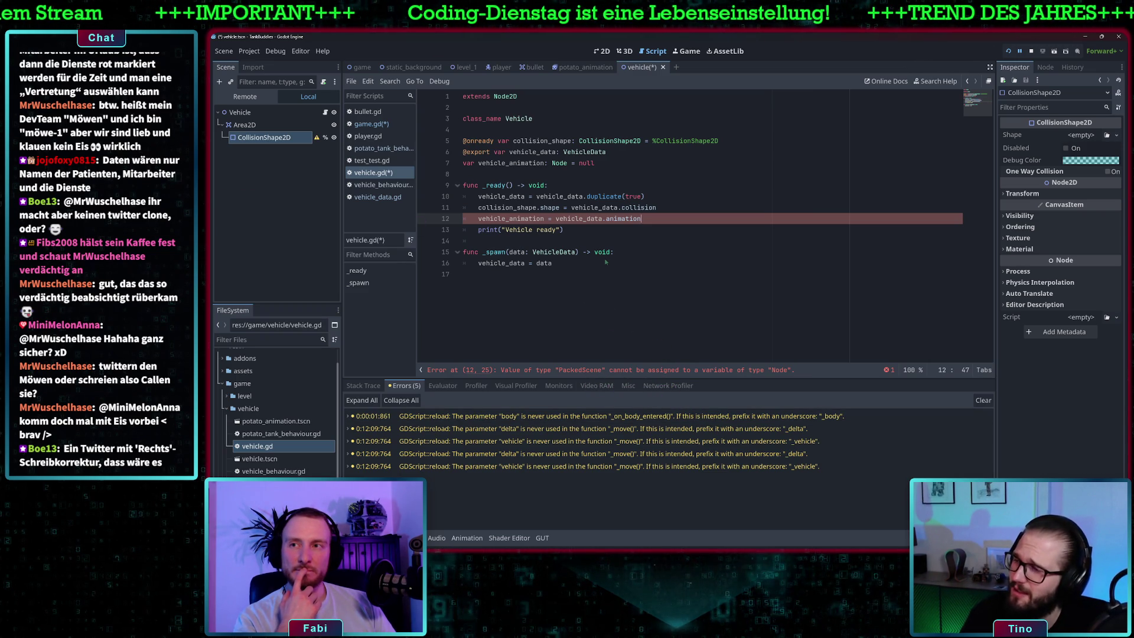
text(.instantiate()
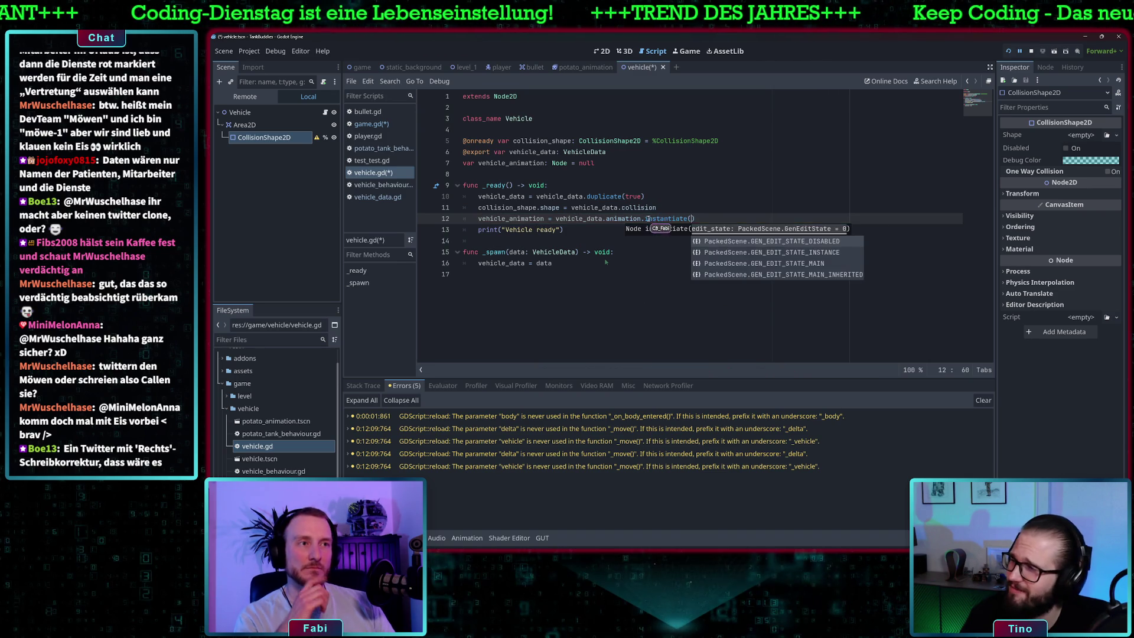
key(Return)
click(734, 210)
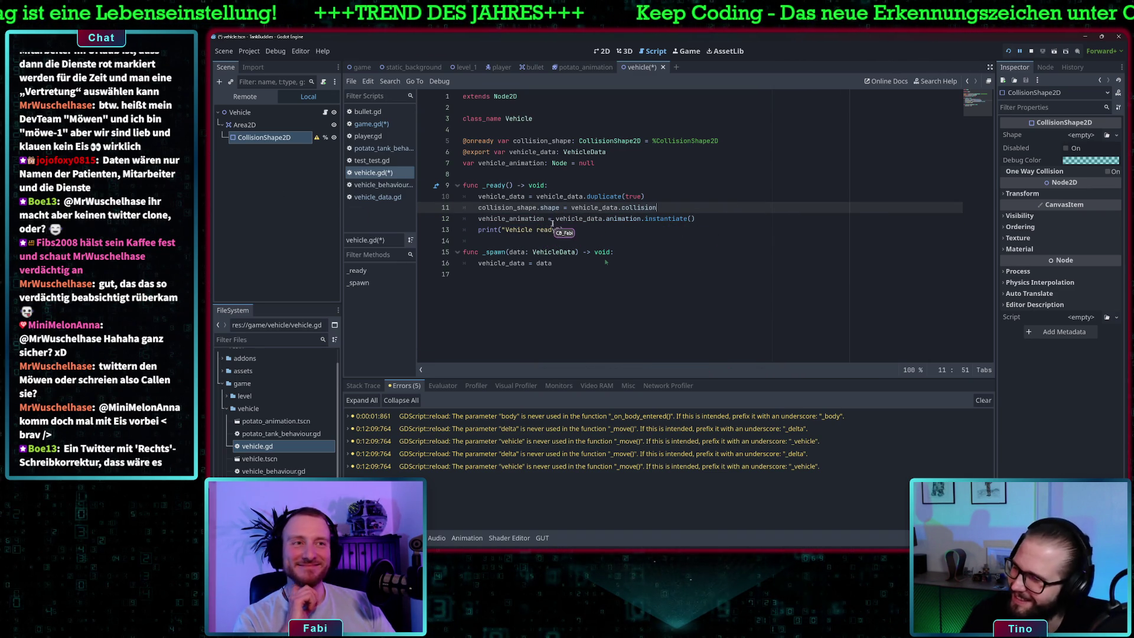
click(570, 230)
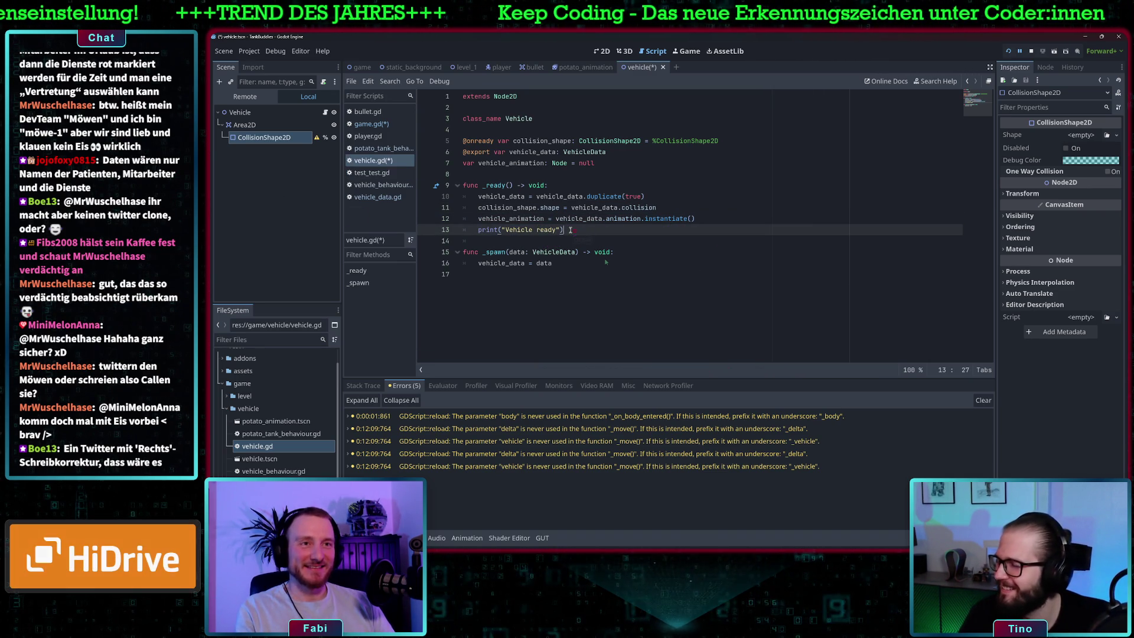
Step: Move the print("Vehicle ready") line to the top of _ready
drag(522, 235, 477, 232)
key(BackSpace)
click(575, 188)
key(Return)
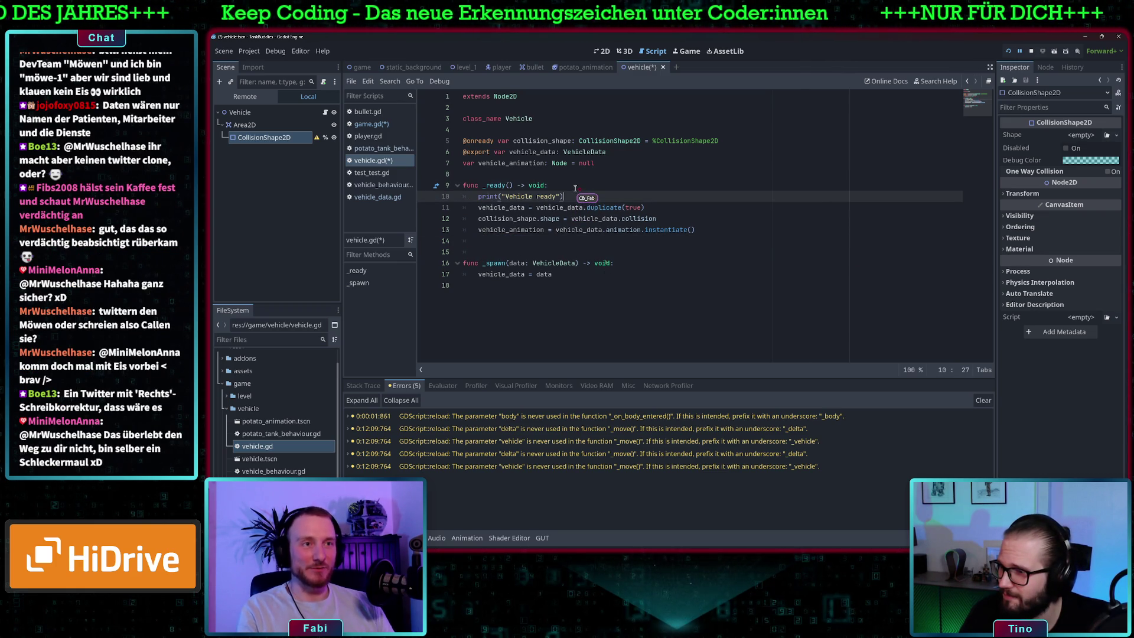
Step: Add 'add_child(vehicle_animation)' after the instantiate line
click(558, 230)
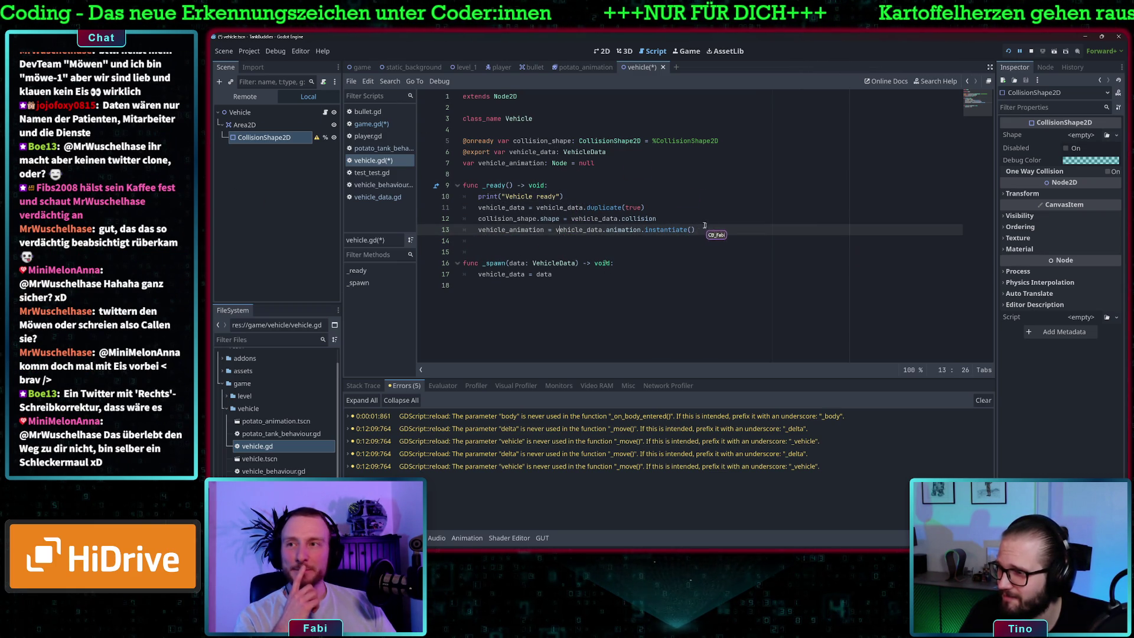
key(Return)
text(add)
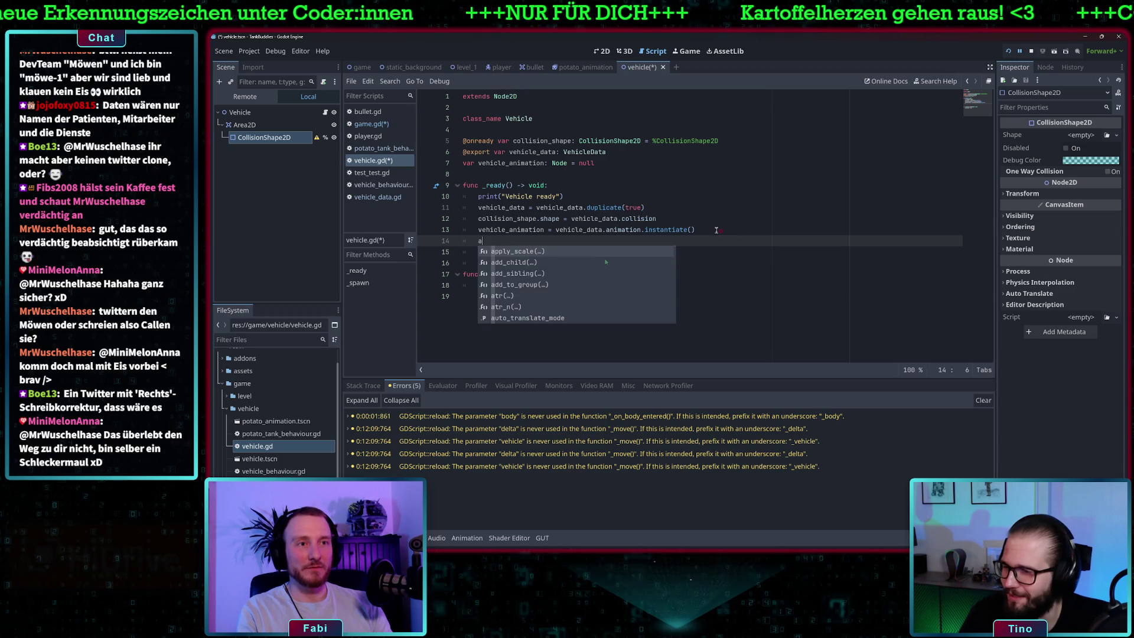
key(Return)
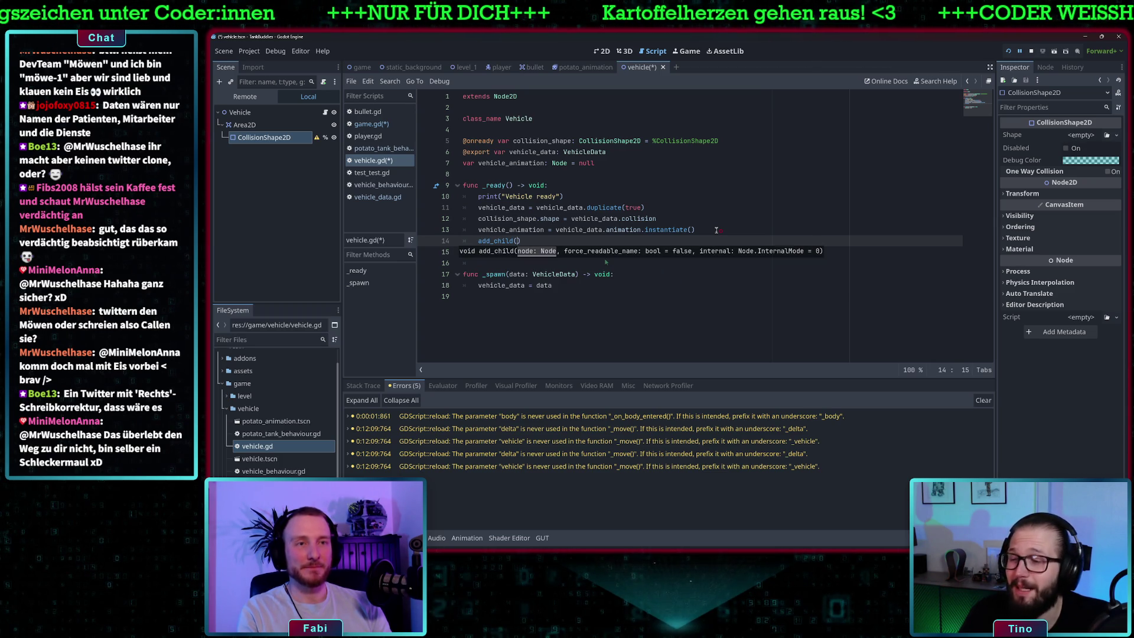
key(BackSpace)
key(BackSpace)
key(BackSpace)
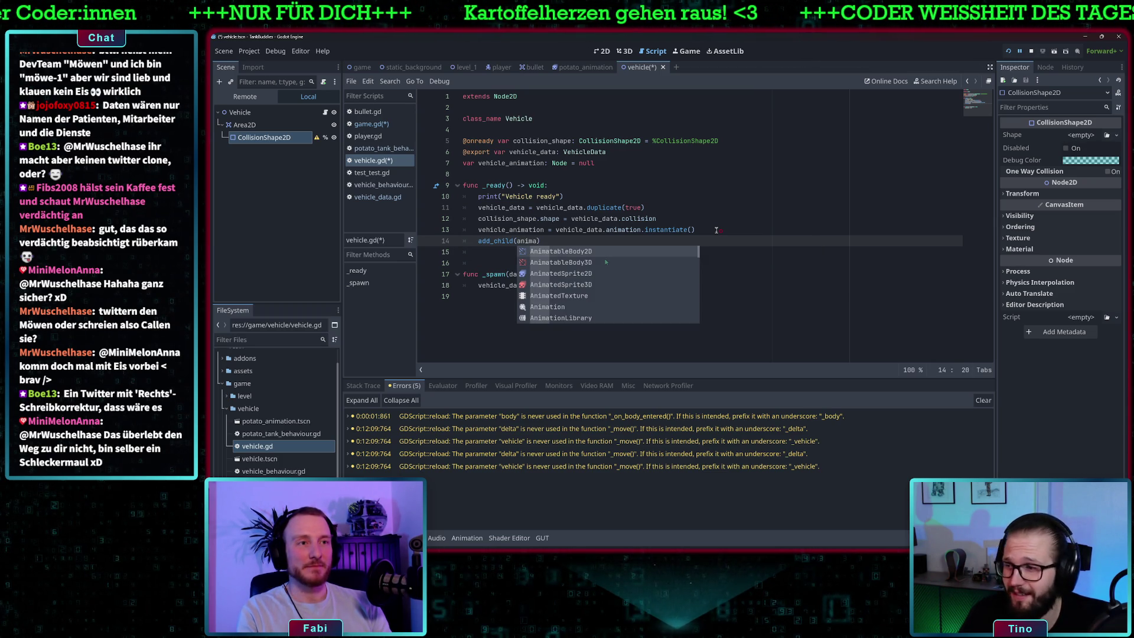
text(veh)
key(Return)
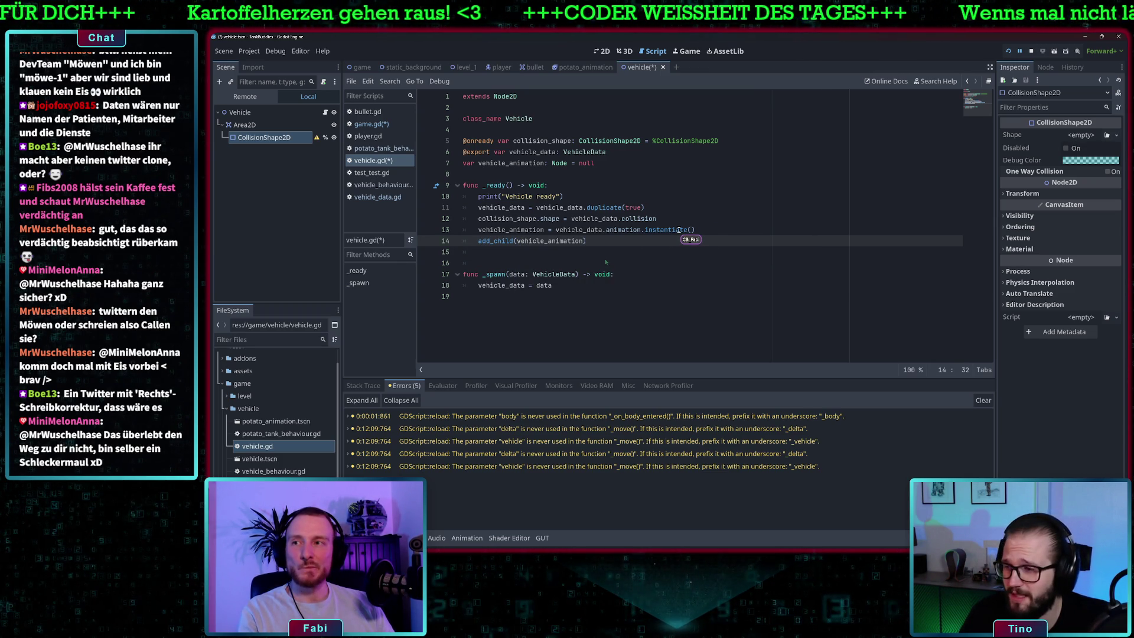
mouse_move(699, 230)
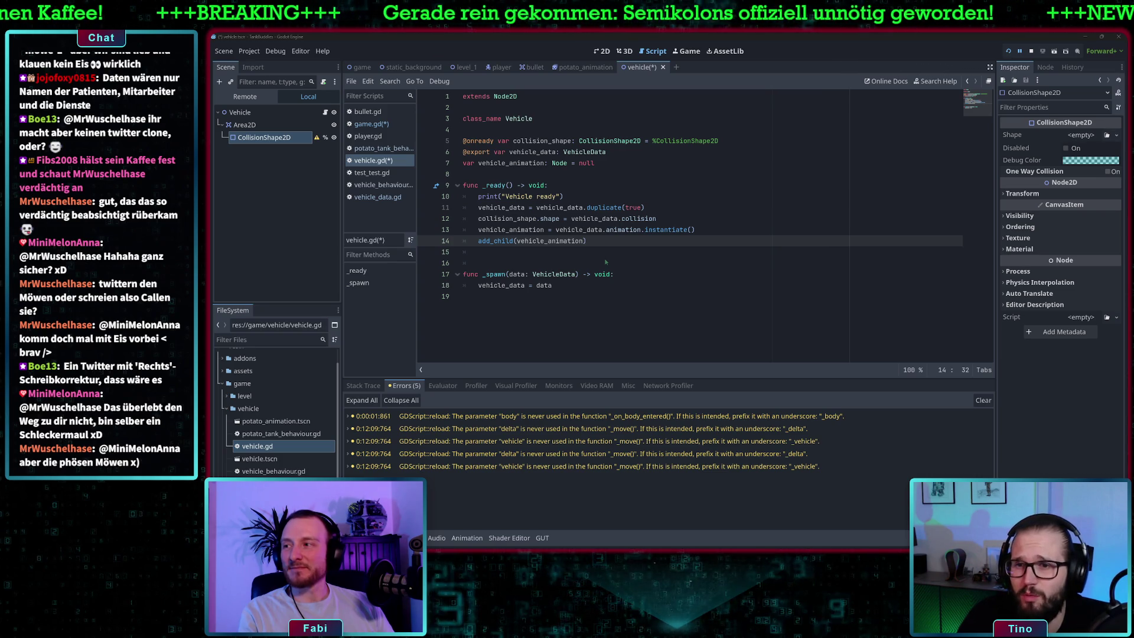
click(608, 209)
mouse_move(597, 208)
mouse_down()
mouse_move(543, 208)
mouse_move(668, 208)
mouse_move(536, 208)
mouse_up()
click(536, 207)
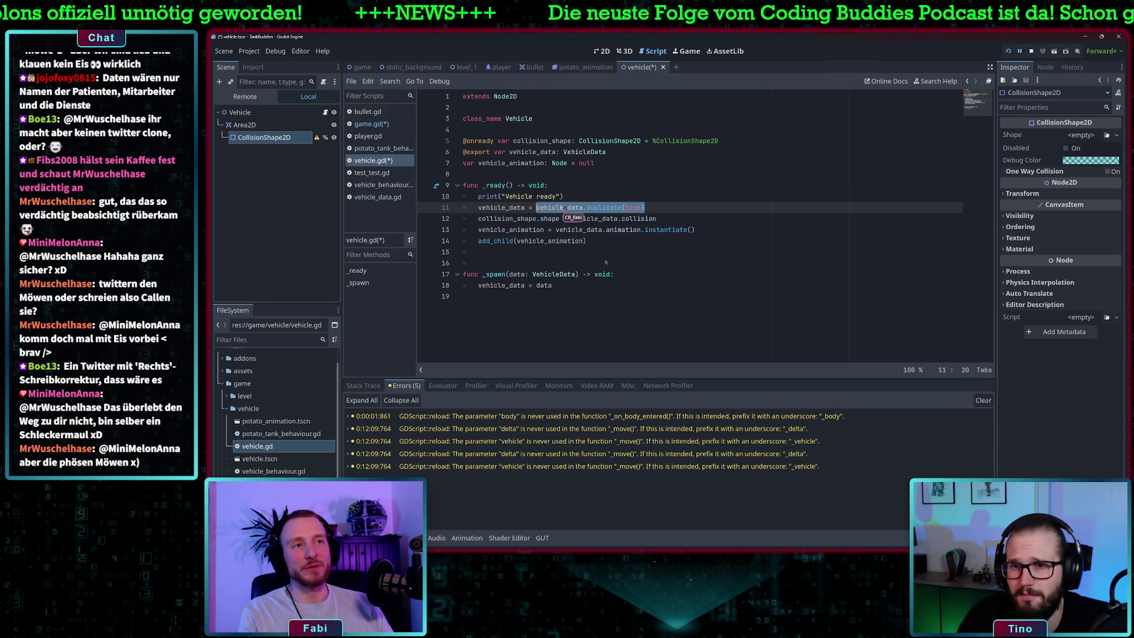
click(561, 208)
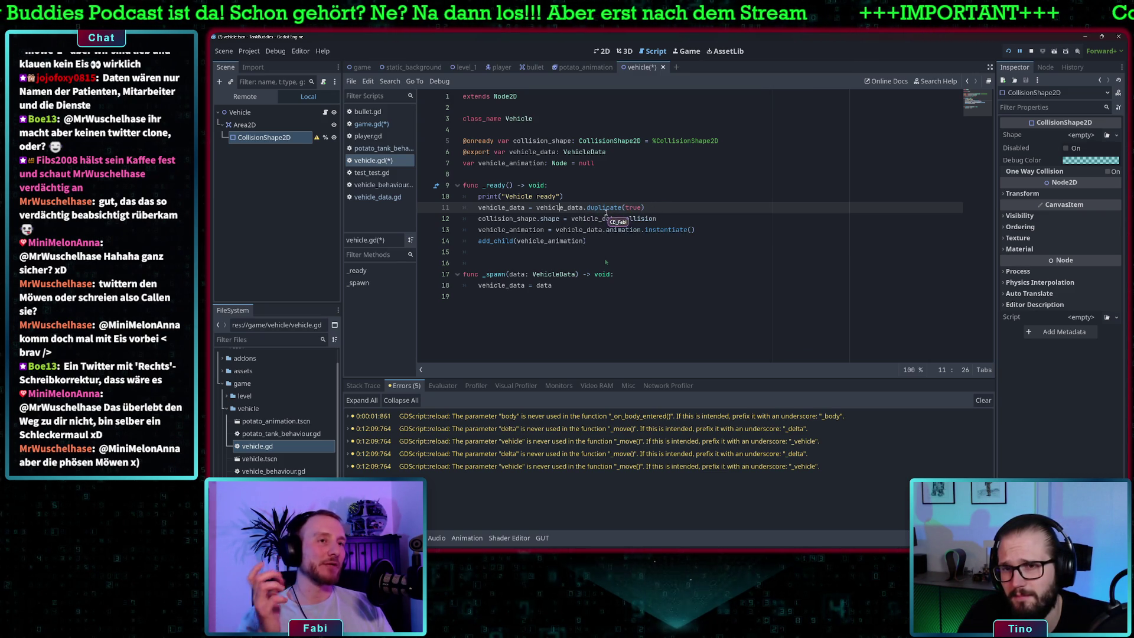
drag(564, 207, 643, 207)
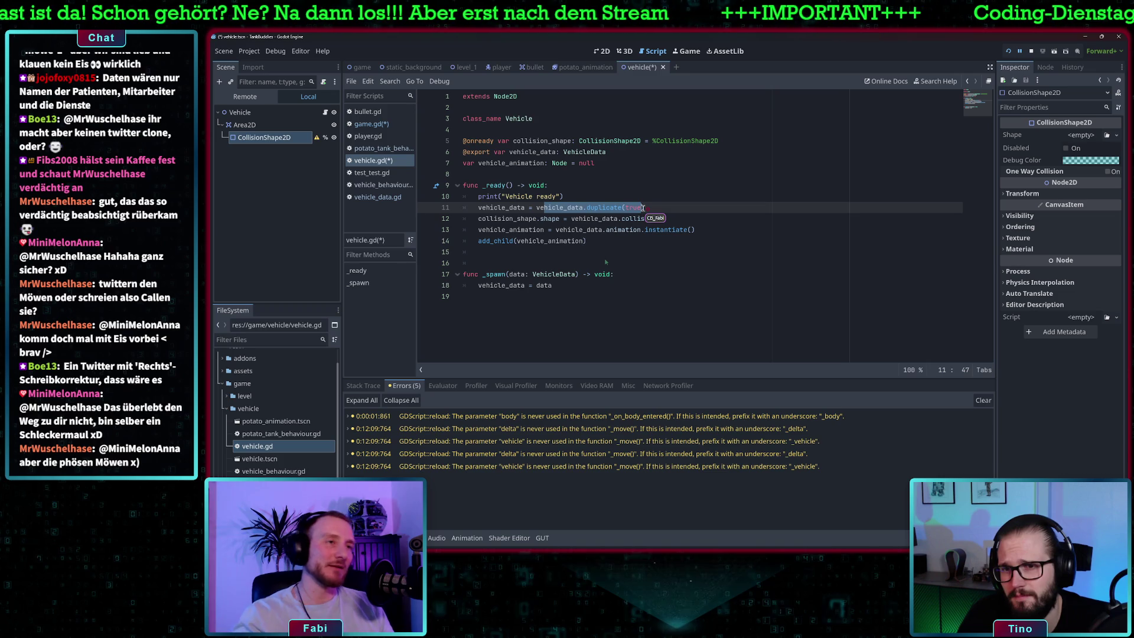
key(End)
drag(643, 207, 589, 207)
click(665, 207)
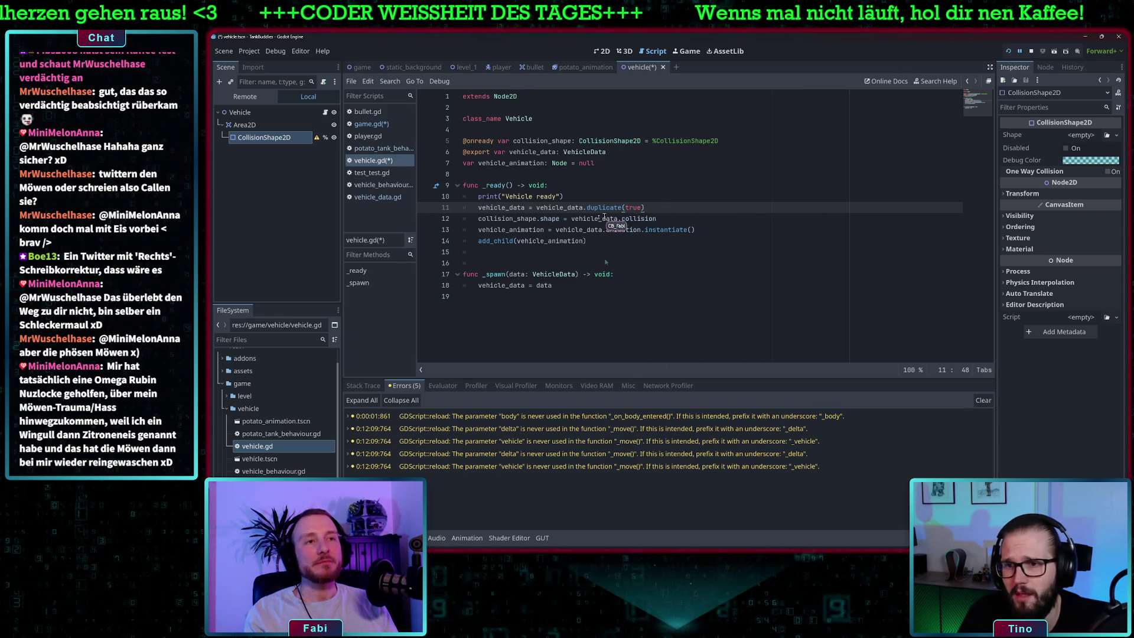
click(518, 219)
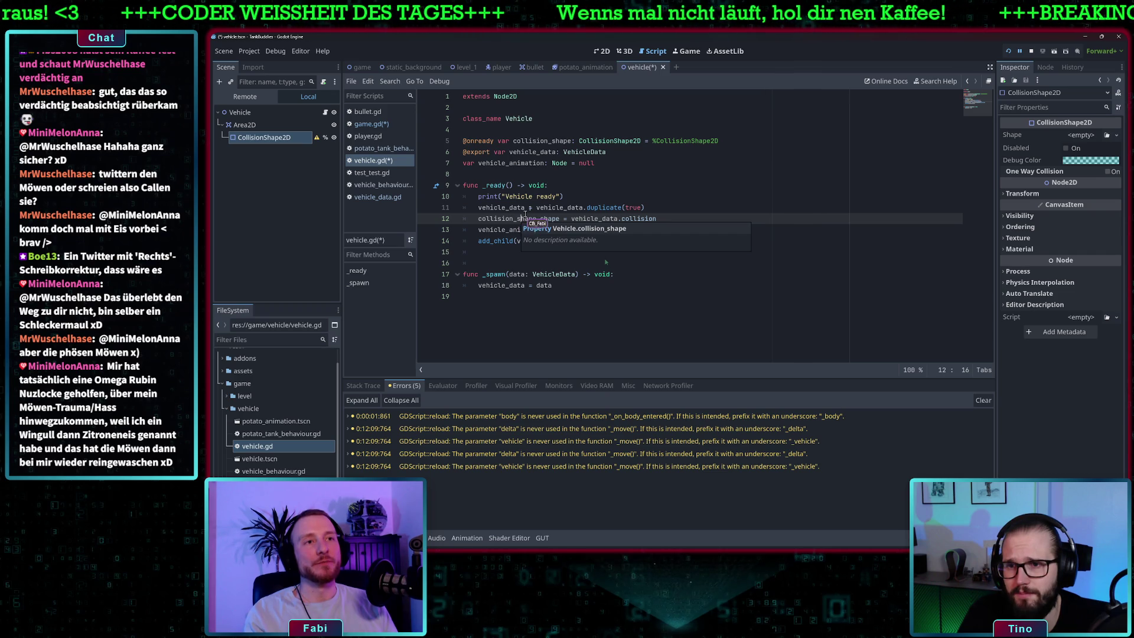
double_click(553, 141)
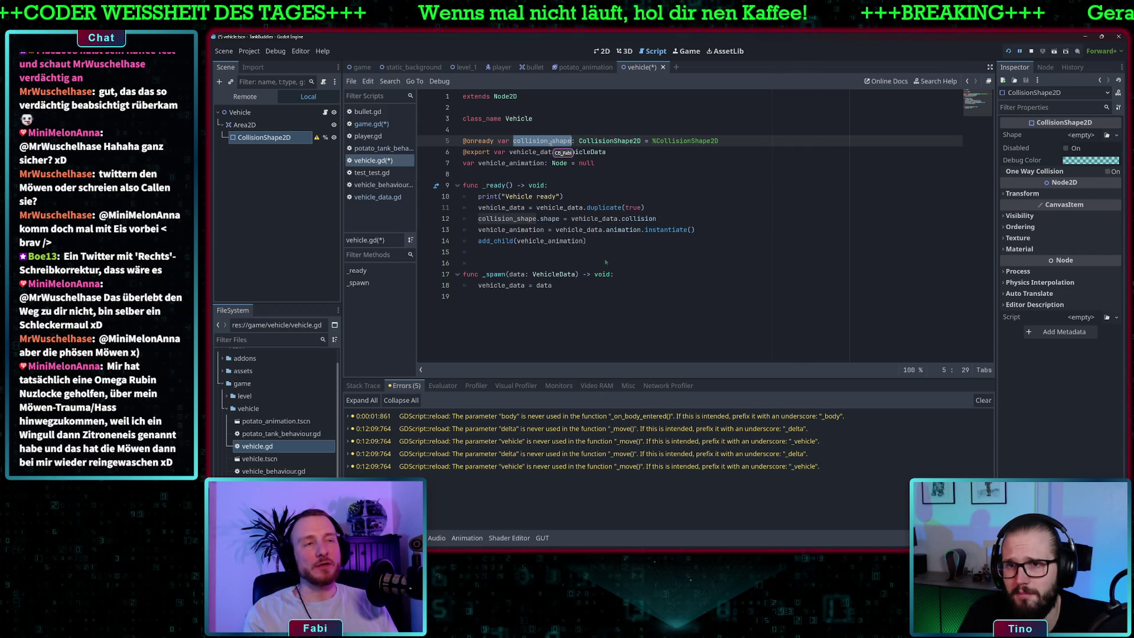
click(529, 140)
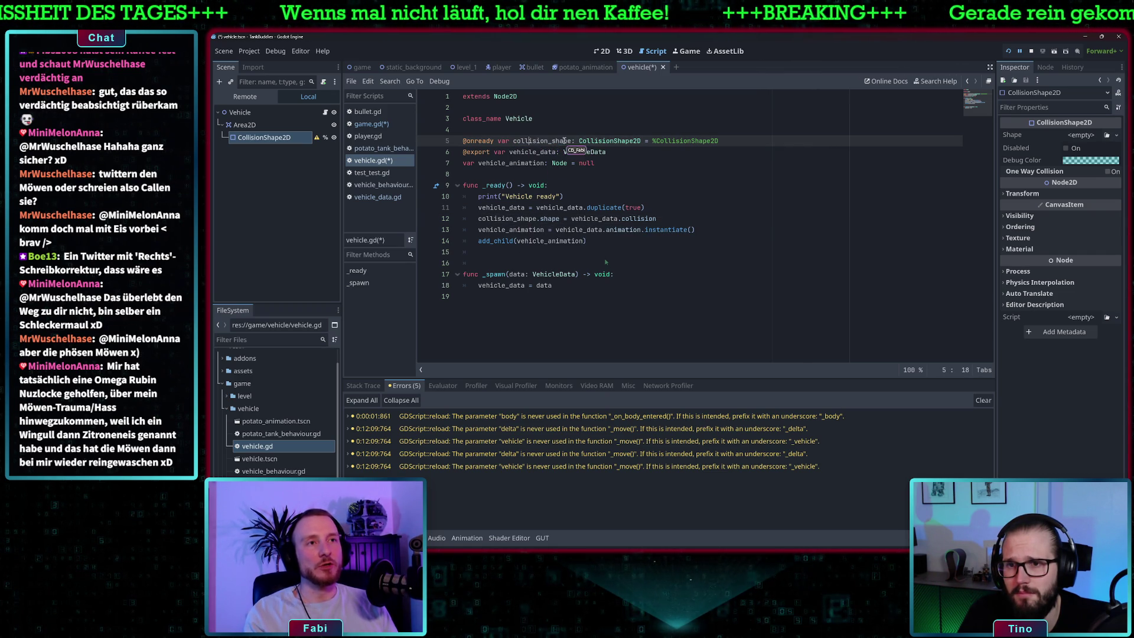
click(487, 218)
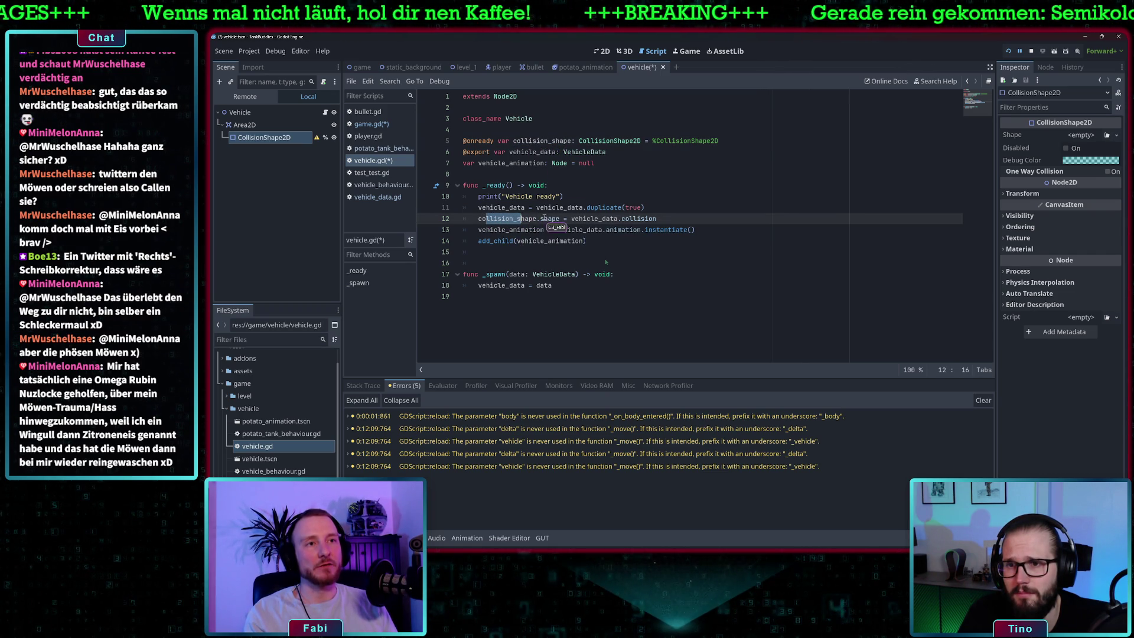
double_click(531, 219)
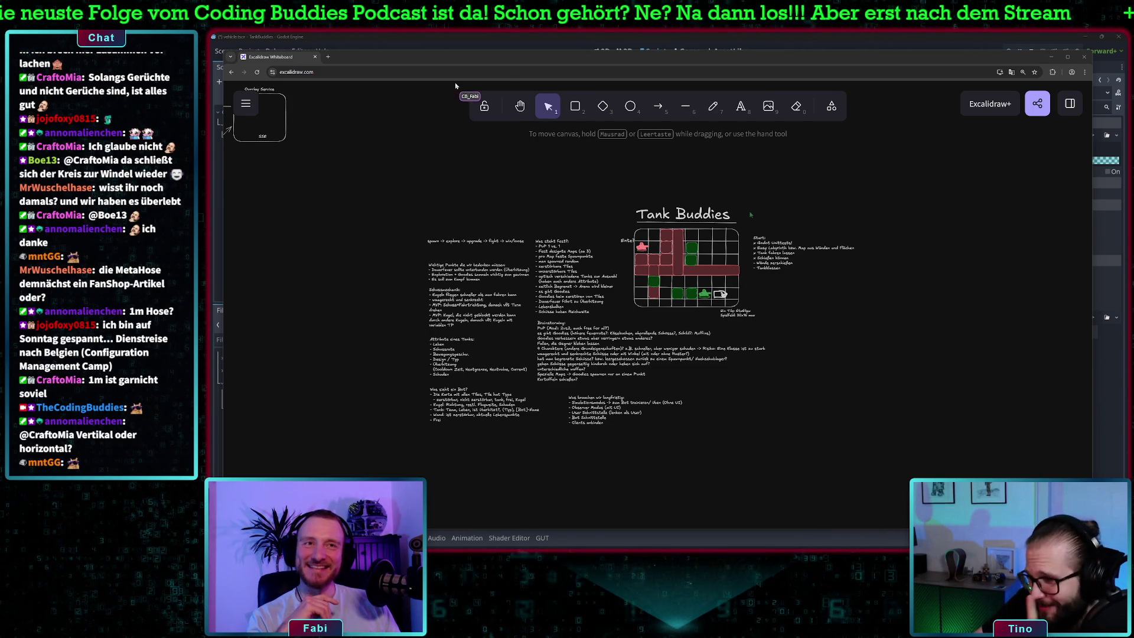
Step: Compare vehicle_data.gd's Shape2D collision field with CollisionShape2D's properties in the Inspector
click(498, 40)
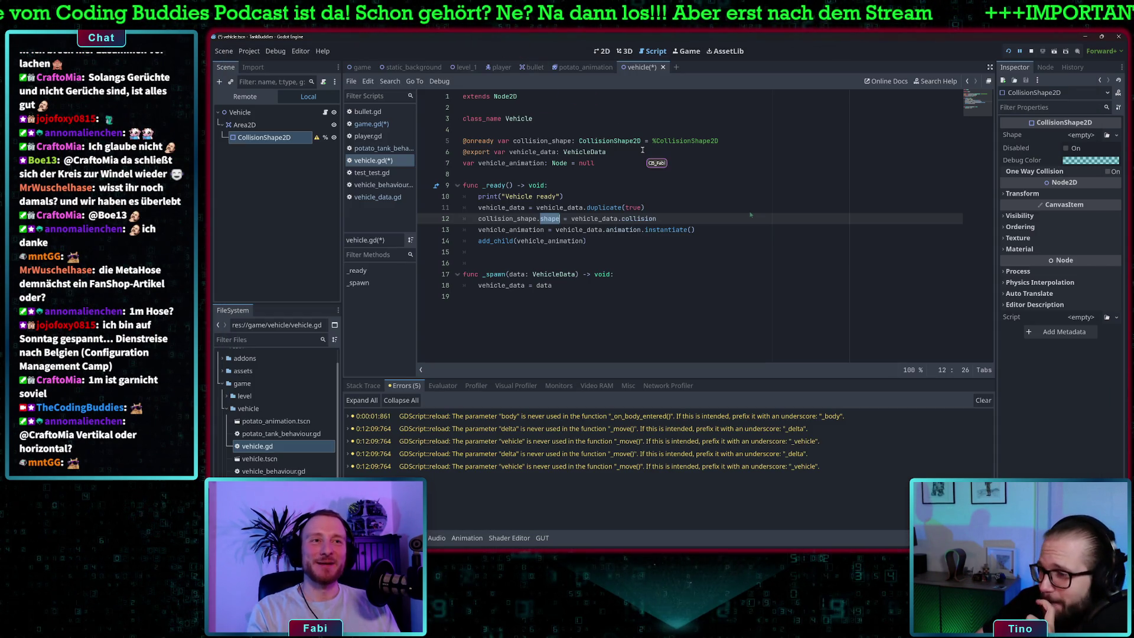
click(722, 257)
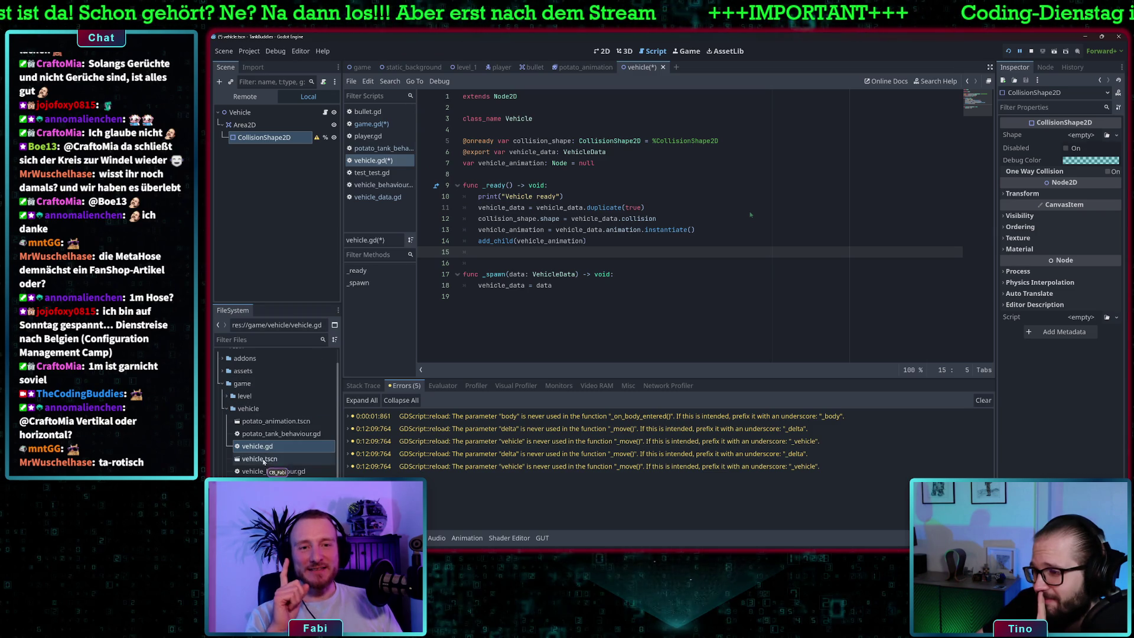
click(377, 196)
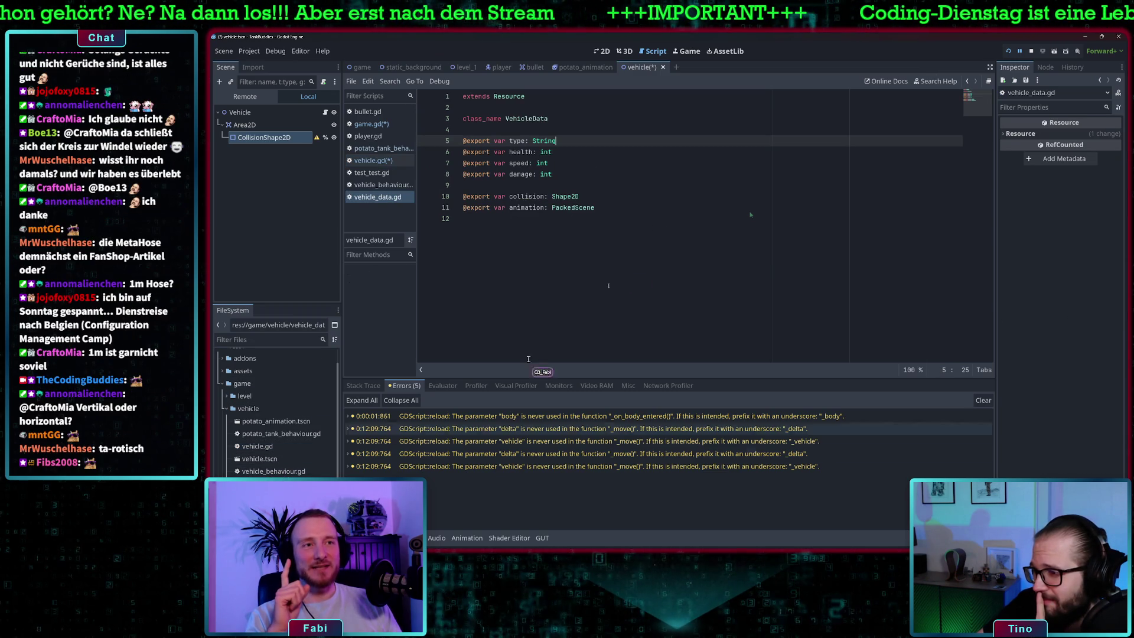
click(562, 198)
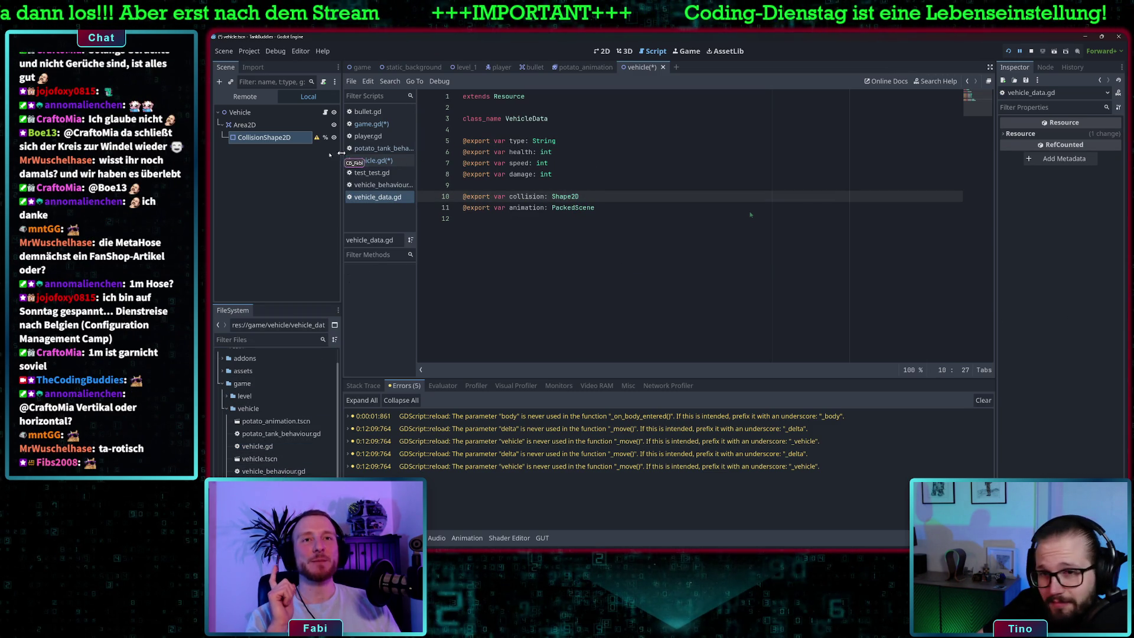
double_click(304, 137)
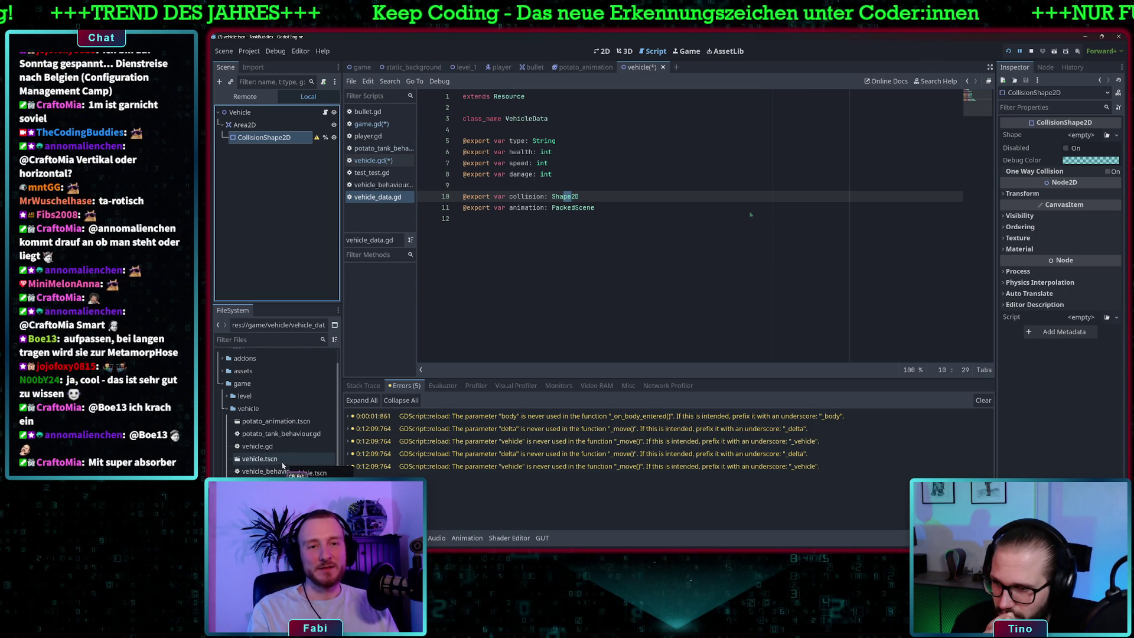
click(282, 448)
Step: Open game/vehicle/vehicle.gd from the FileSystem dock
double_click(281, 447)
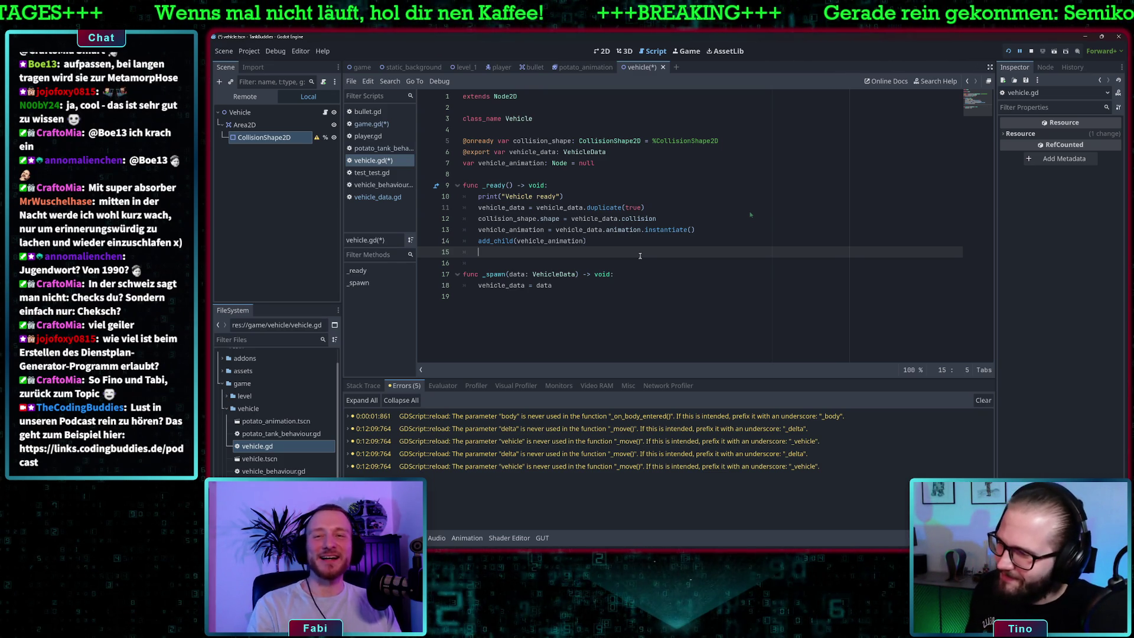
Step: Save vehicle.gd, game.gd and the vehicle scene with Ctrl+S
mouse_move(629, 229)
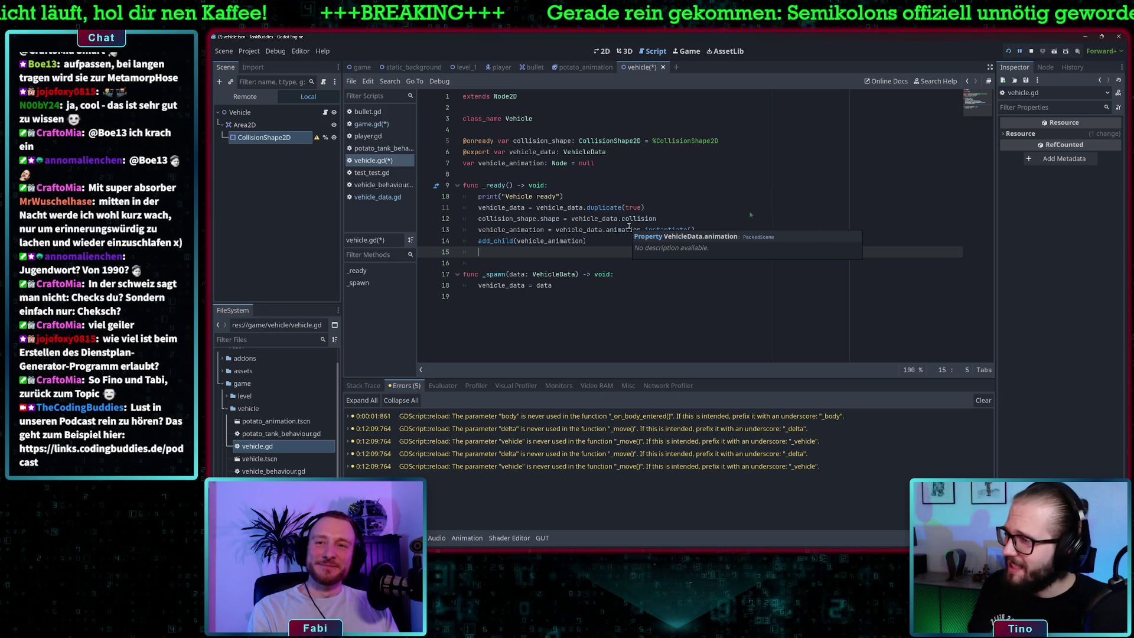
click(610, 239)
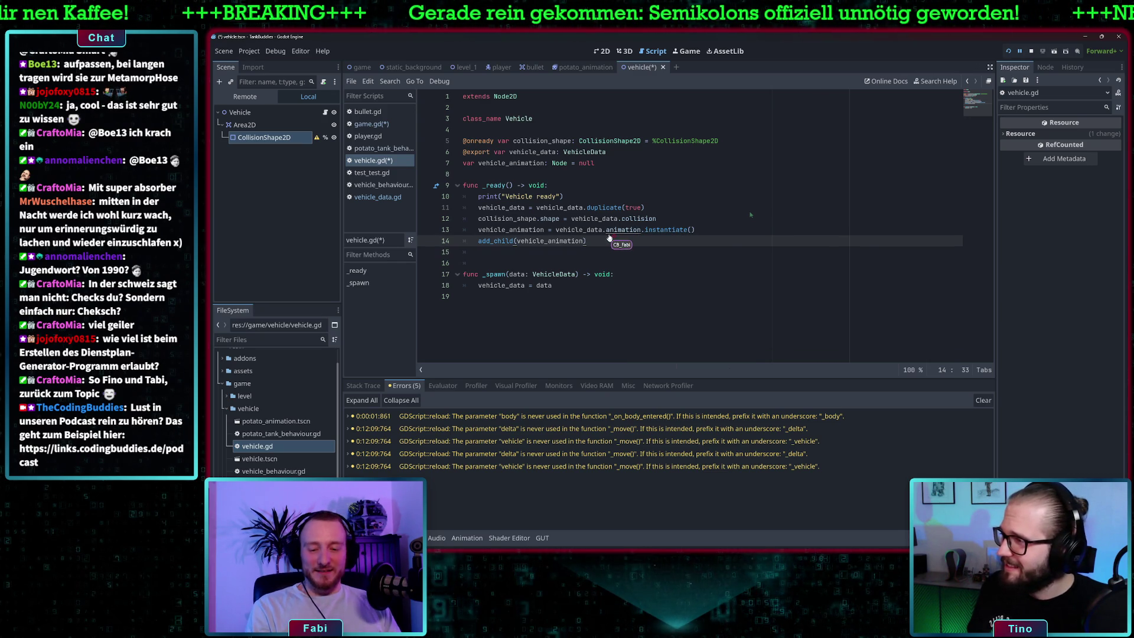
key(ctrl+s)
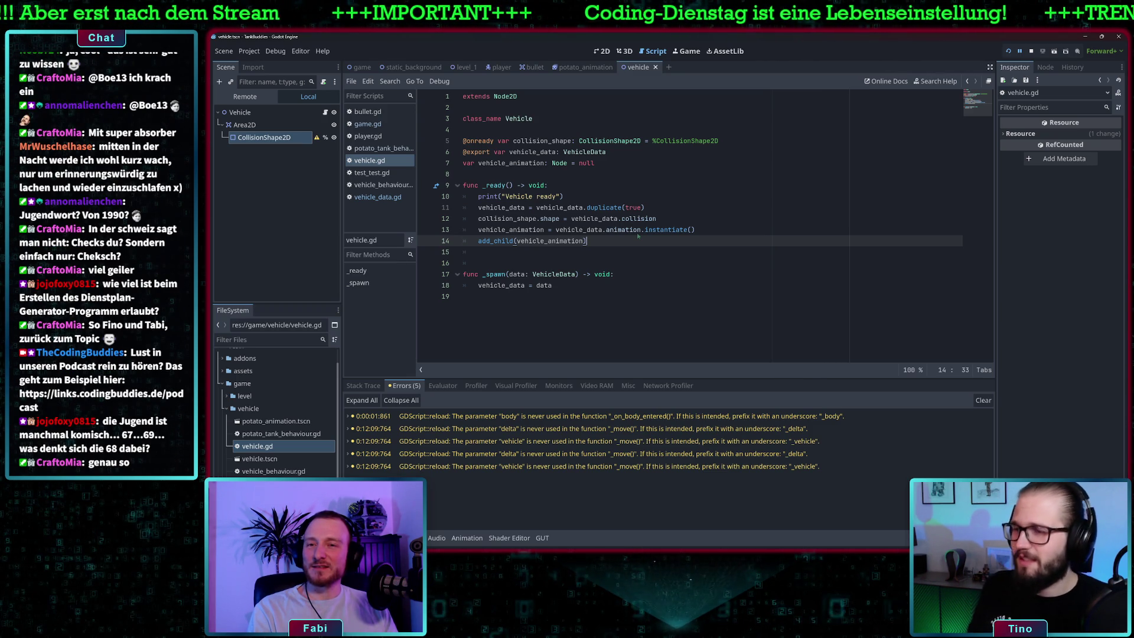
mouse_move(640, 239)
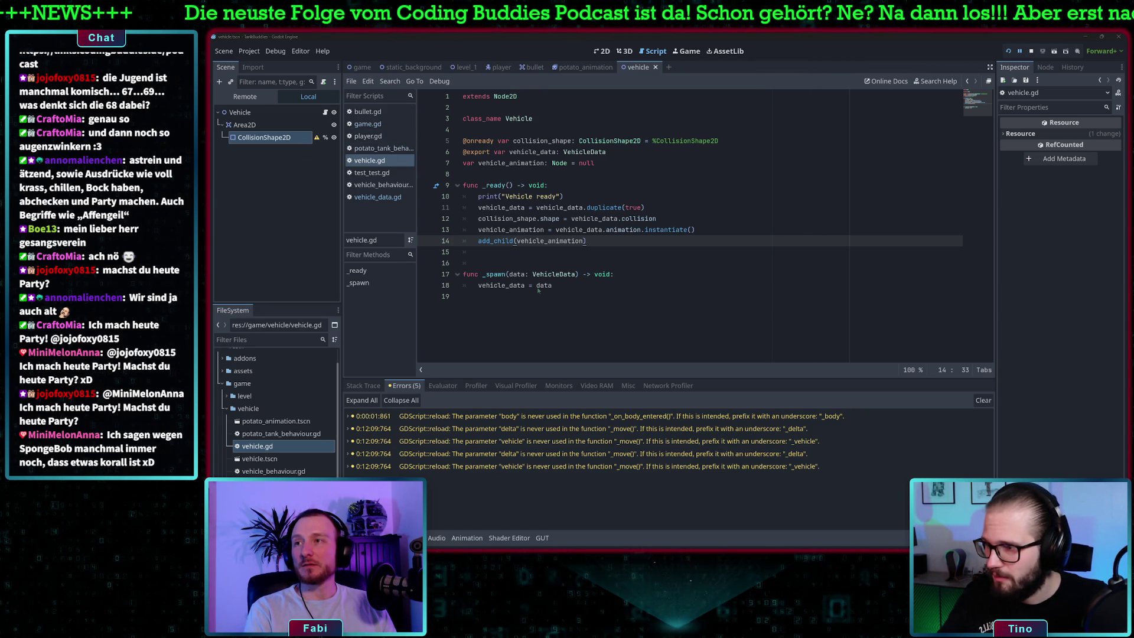
Step: Review the completed _ready code in vehicle.gd, then switch to the game scene
click(679, 252)
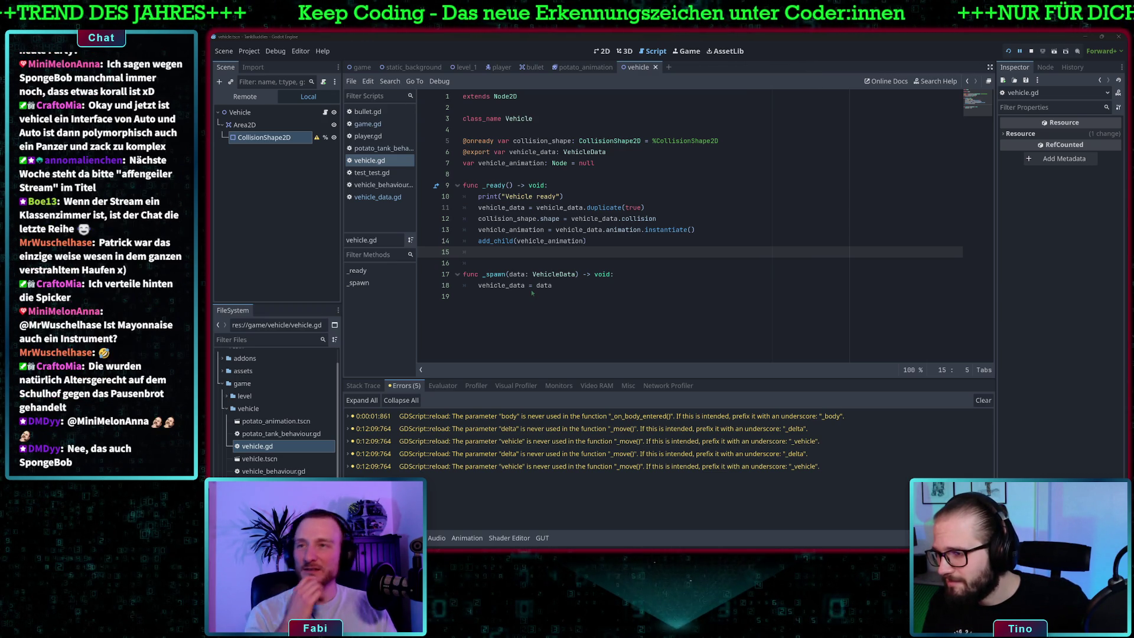
click(499, 186)
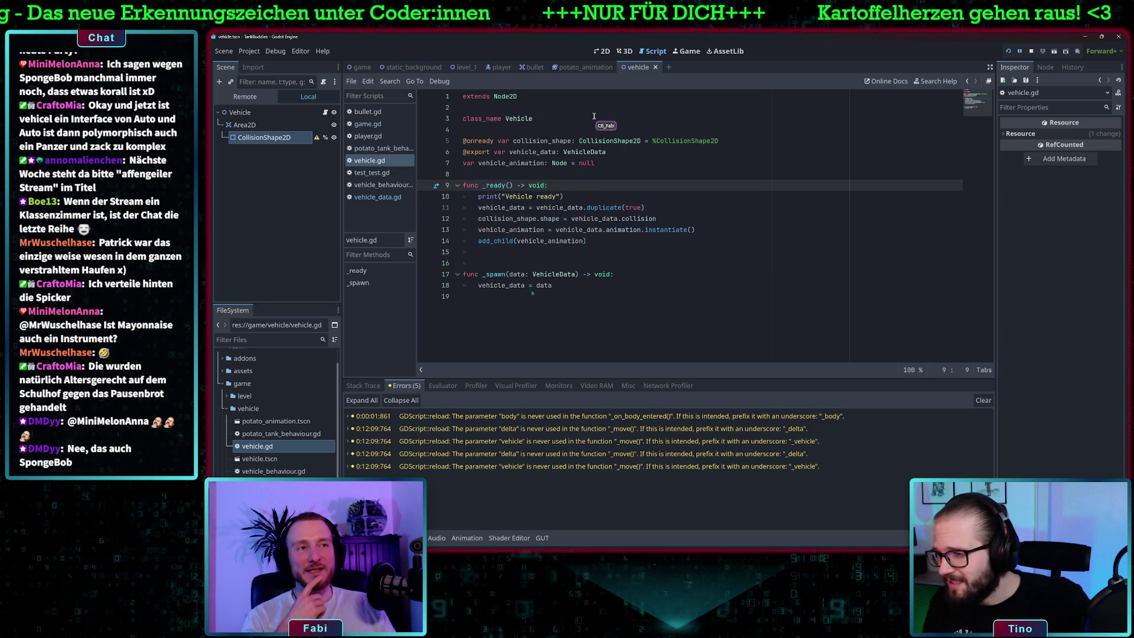
click(362, 67)
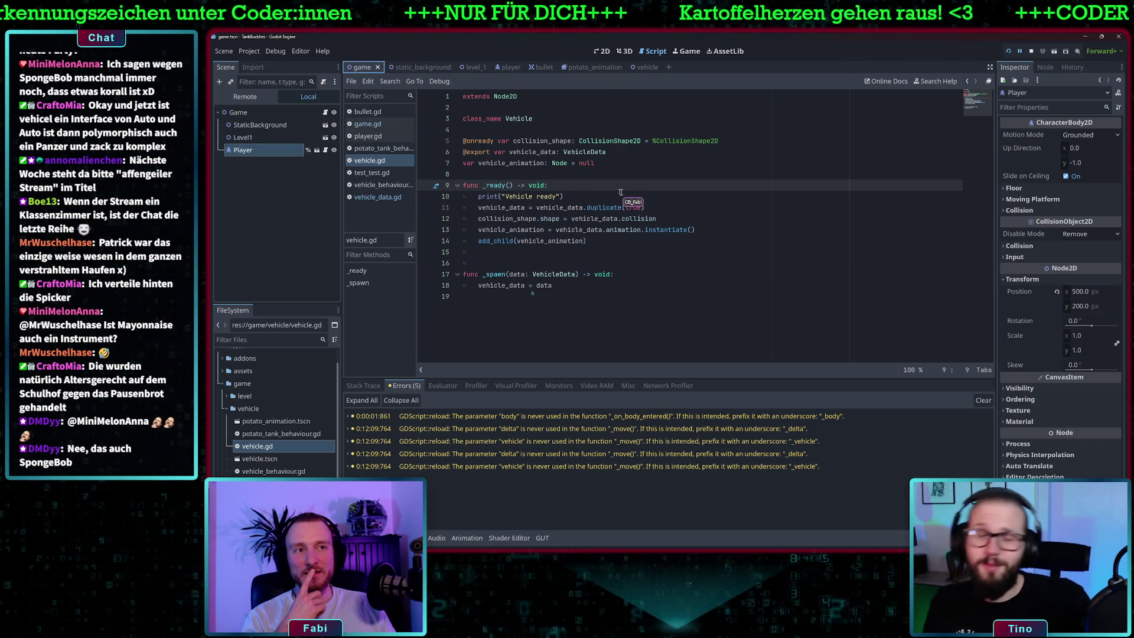
Step: Open game.gd and go to the end of the VEHICLE instantiate line in _ready
click(368, 123)
click(542, 225)
click(614, 219)
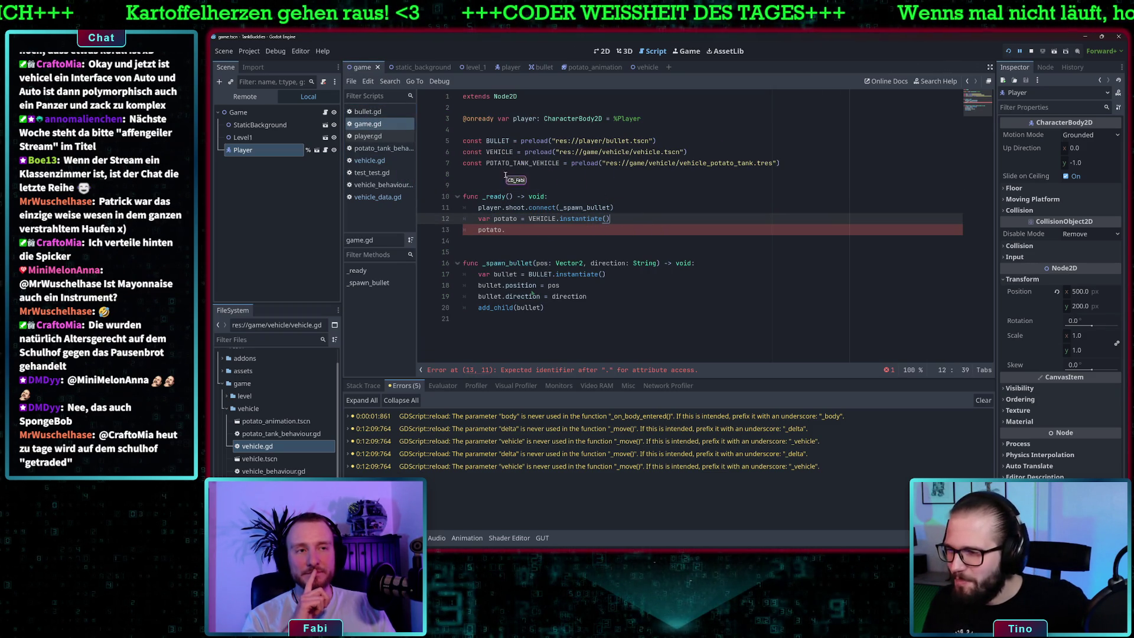
Step: Continue the unfinished potato. line 13, typing 'da' then erasing it to list all potato members
click(518, 231)
text(da)
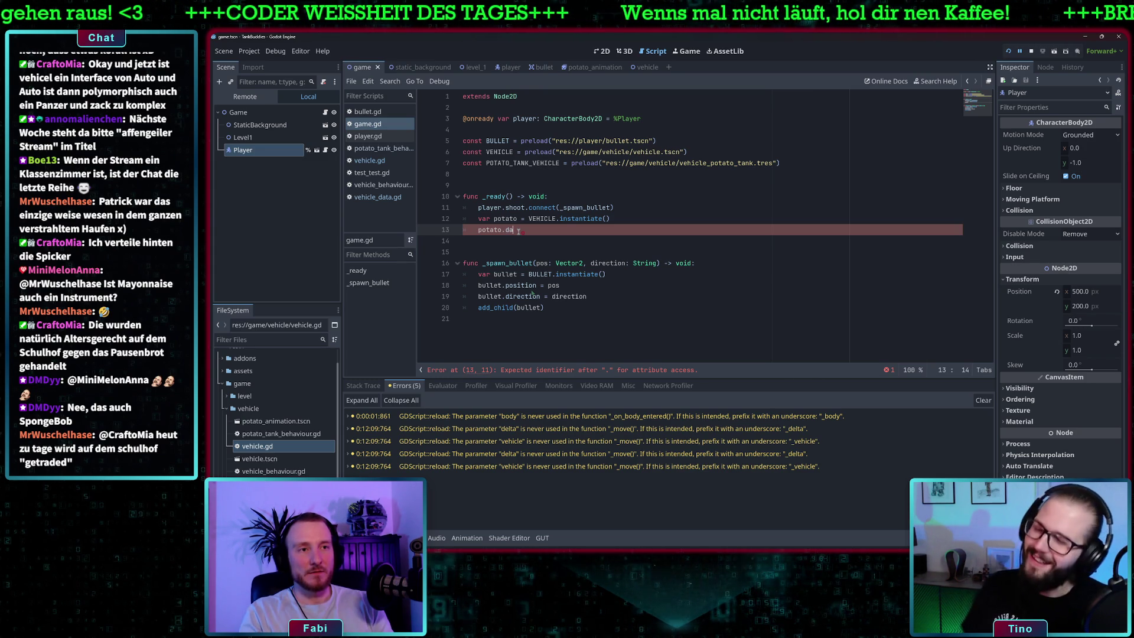
key(BackSpace)
key(BackSpace)
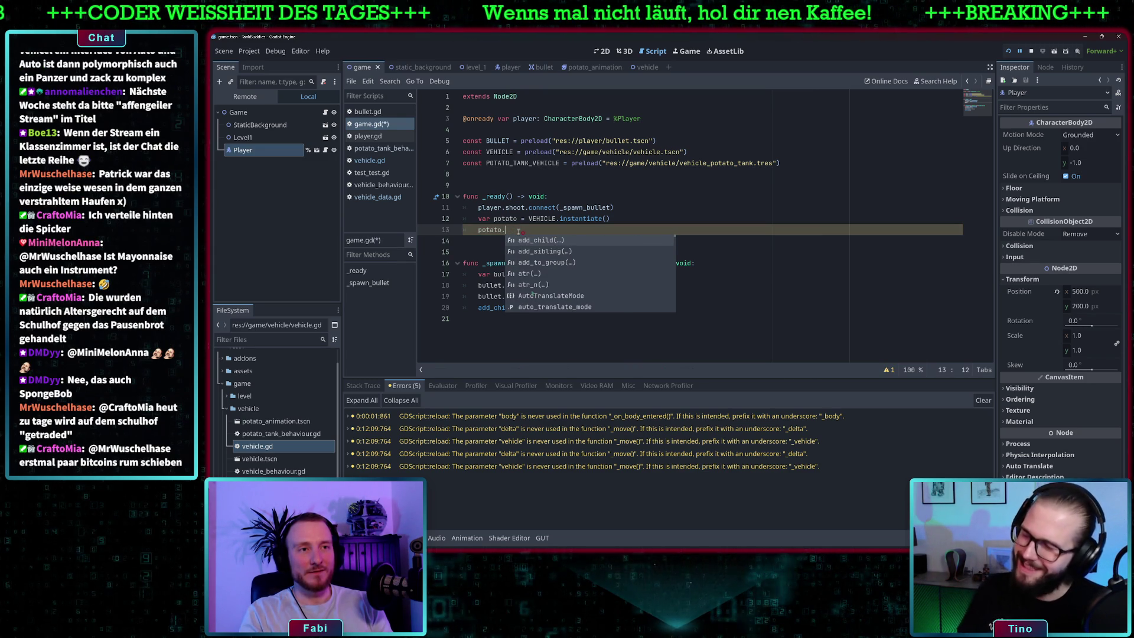